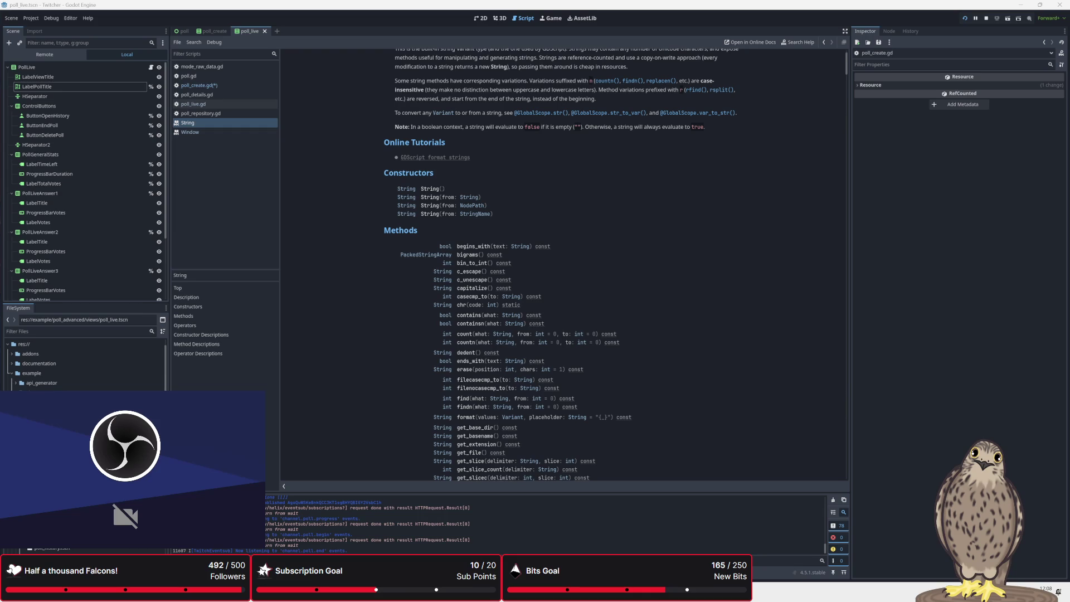
Scroll through the String class methods list to locate match()
{"action": "scroll", "coordinate": [388, 324], "scroll_direction": "down", "scroll_amount": 2}
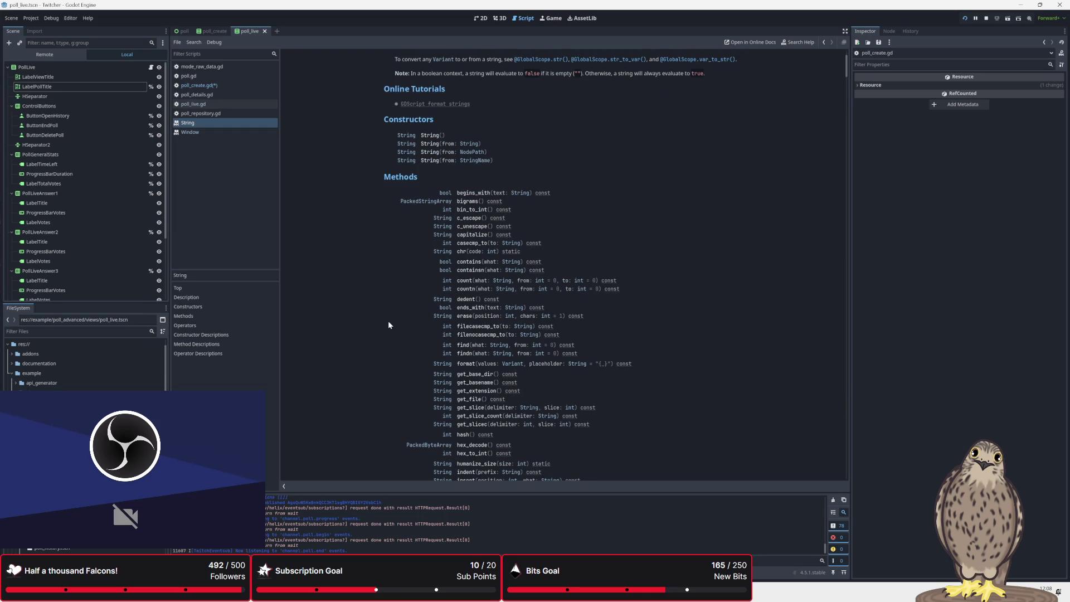
{"action": "scroll", "coordinate": [388, 325], "scroll_direction": "up", "scroll_amount": 2}
{"action": "scroll", "coordinate": [388, 325], "scroll_direction": "down", "scroll_amount": 2}
{"action": "scroll", "coordinate": [389, 324], "scroll_direction": "down", "scroll_amount": 2}
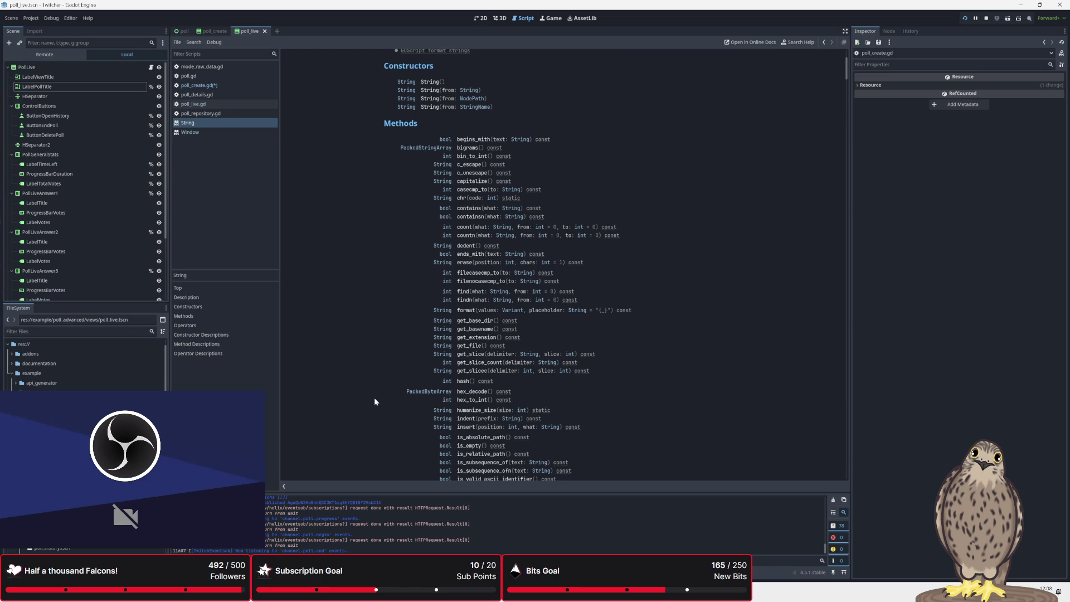
{"action": "scroll", "coordinate": [373, 399], "scroll_direction": "down", "scroll_amount": 1}
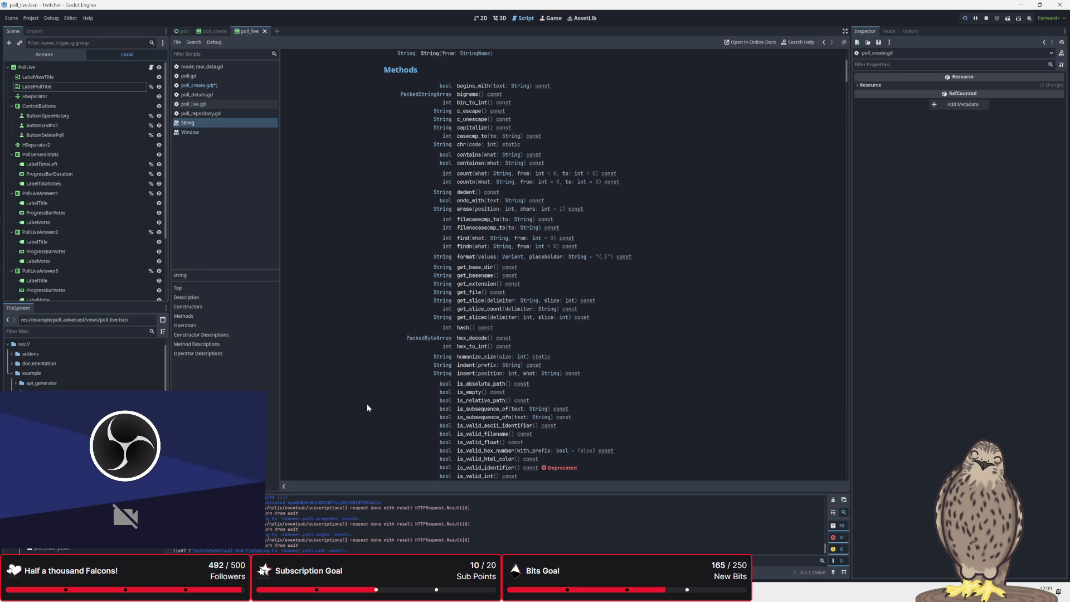
{"action": "scroll", "coordinate": [367, 407], "scroll_direction": "down", "scroll_amount": 4}
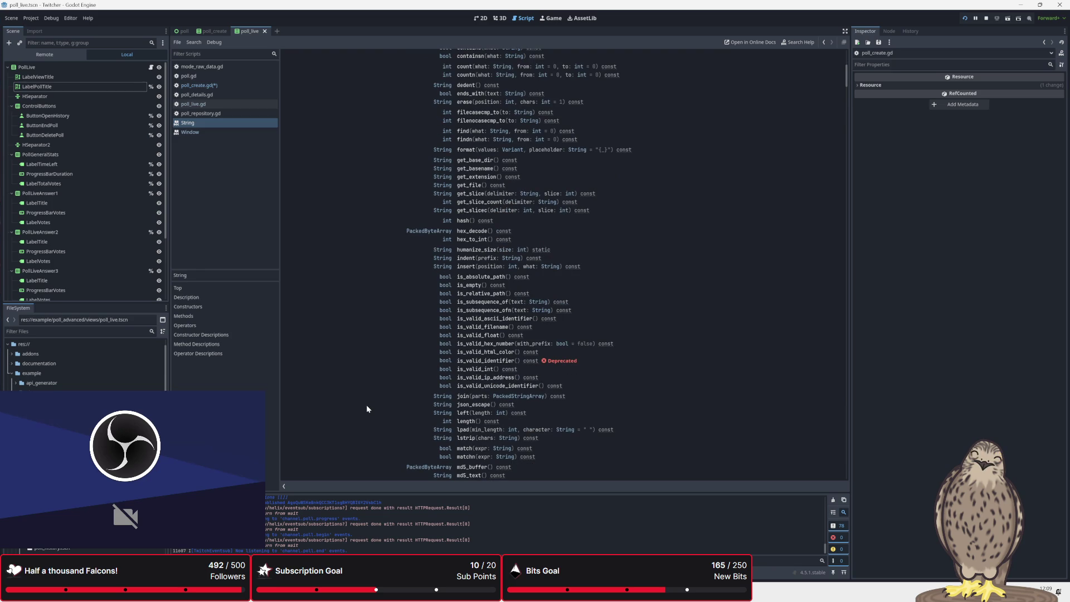
{"action": "scroll", "coordinate": [367, 409], "scroll_direction": "down", "scroll_amount": 4}
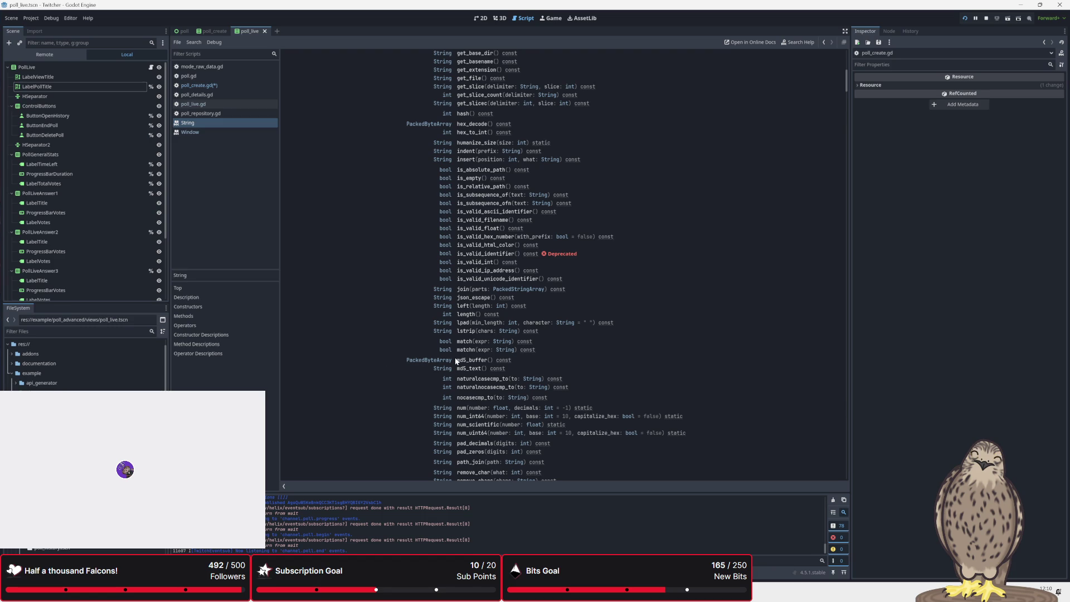
{"action": "scroll", "coordinate": [440, 355], "scroll_direction": "down", "scroll_amount": 3}
{"action": "scroll", "coordinate": [429, 346], "scroll_direction": "up", "scroll_amount": 3}
{"action": "scroll", "coordinate": [426, 344], "scroll_direction": "down", "scroll_amount": 2}
{"action": "scroll", "coordinate": [414, 336], "scroll_direction": "down", "scroll_amount": 4}
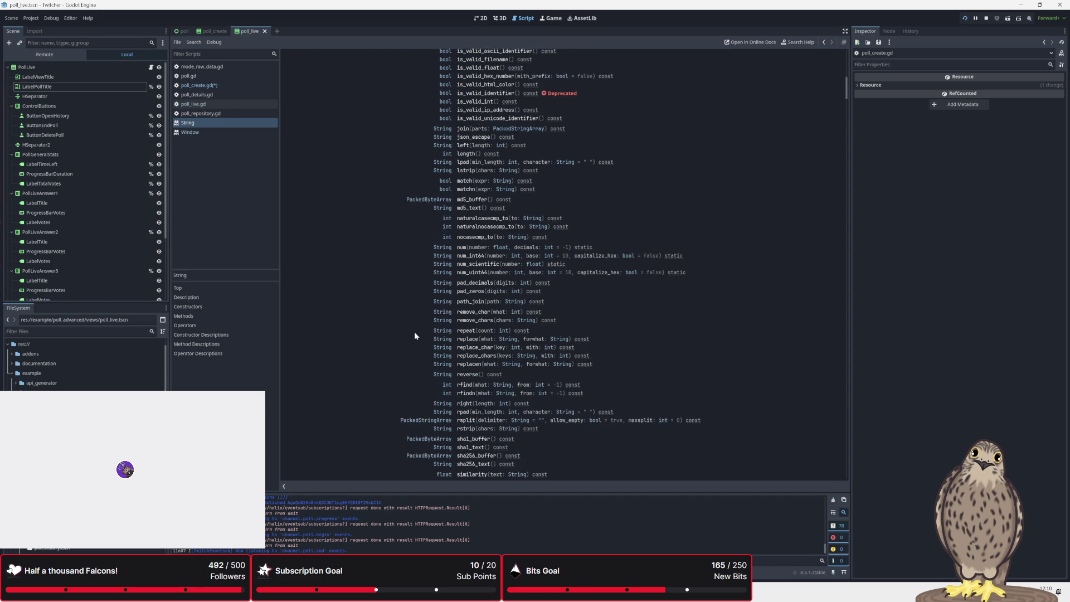
{"action": "scroll", "coordinate": [414, 332], "scroll_direction": "down", "scroll_amount": 6}
{"action": "scroll", "coordinate": [336, 368], "scroll_direction": "down", "scroll_amount": 4}
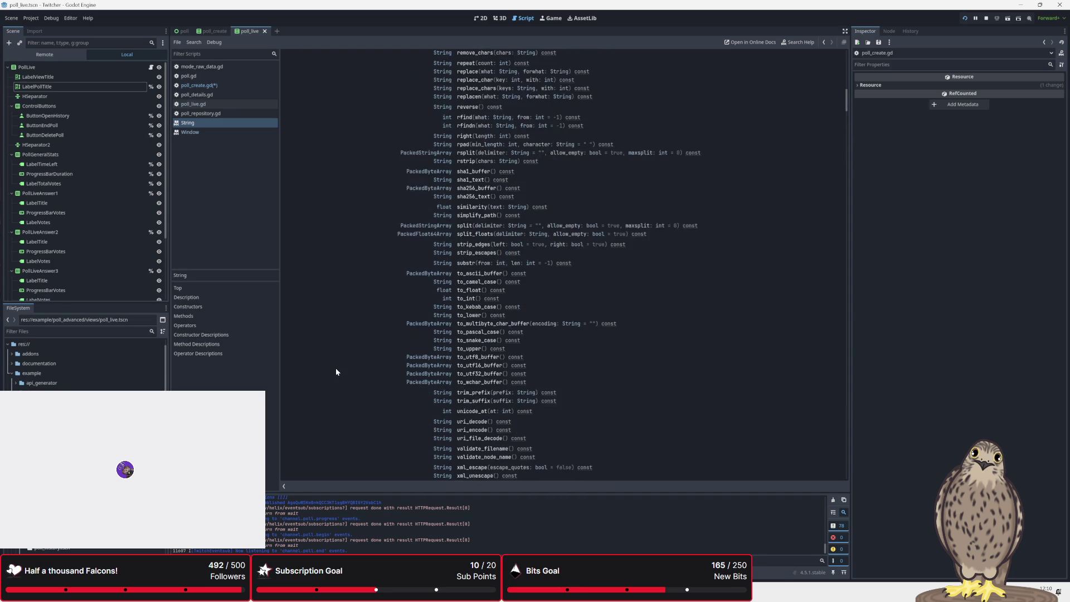
{"action": "scroll", "coordinate": [335, 368], "scroll_direction": "down", "scroll_amount": 6}
{"action": "scroll", "coordinate": [336, 368], "scroll_direction": "up", "scroll_amount": 8}
{"action": "scroll", "coordinate": [335, 368], "scroll_direction": "up", "scroll_amount": 2}
{"action": "scroll", "coordinate": [336, 371], "scroll_direction": "up", "scroll_amount": 6}
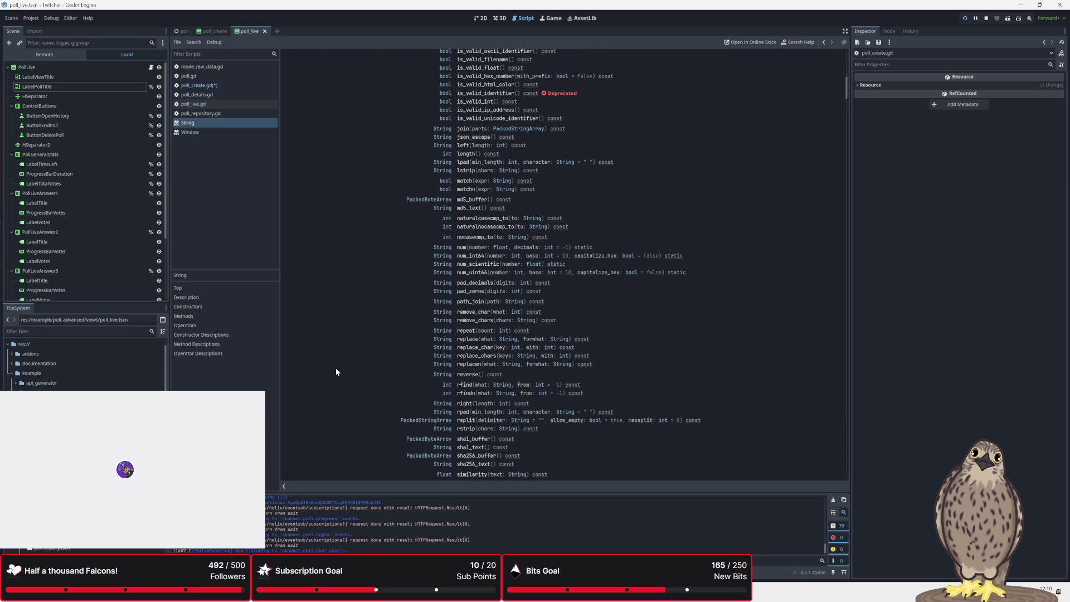
{"action": "scroll", "coordinate": [337, 371], "scroll_direction": "up", "scroll_amount": 4}
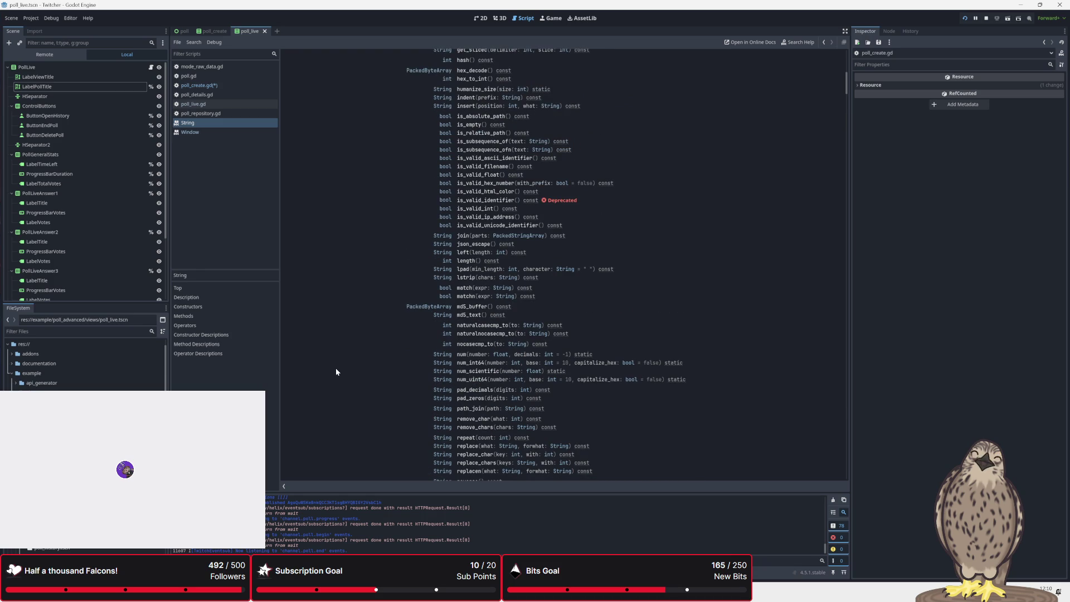
{"action": "scroll", "coordinate": [336, 372], "scroll_direction": "up", "scroll_amount": 1}
{"action": "scroll", "coordinate": [336, 371], "scroll_direction": "up", "scroll_amount": 1}
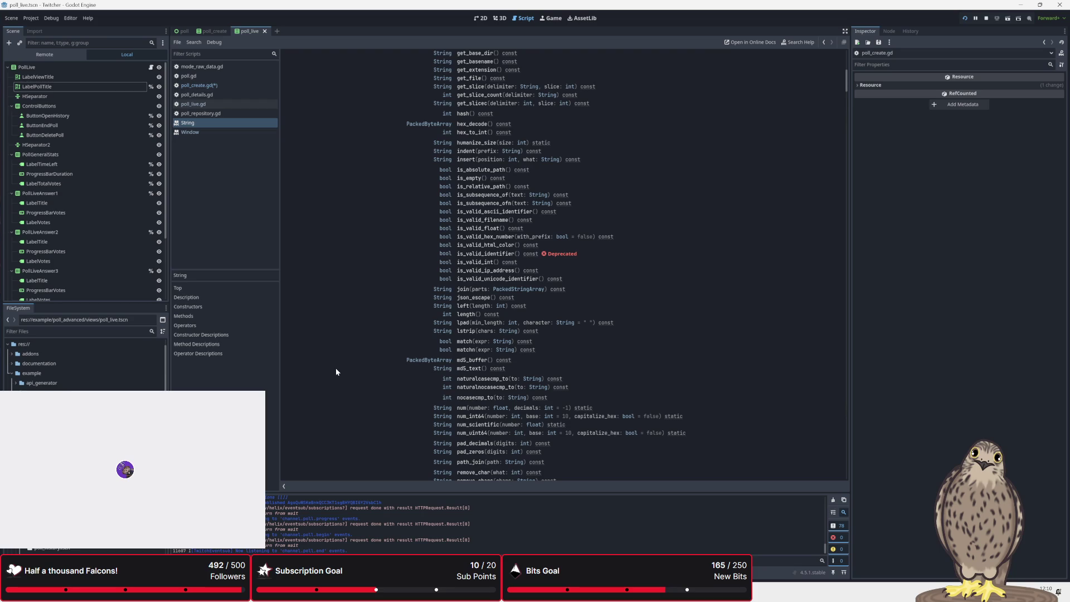
{"action": "scroll", "coordinate": [336, 372], "scroll_direction": "down", "scroll_amount": 1}
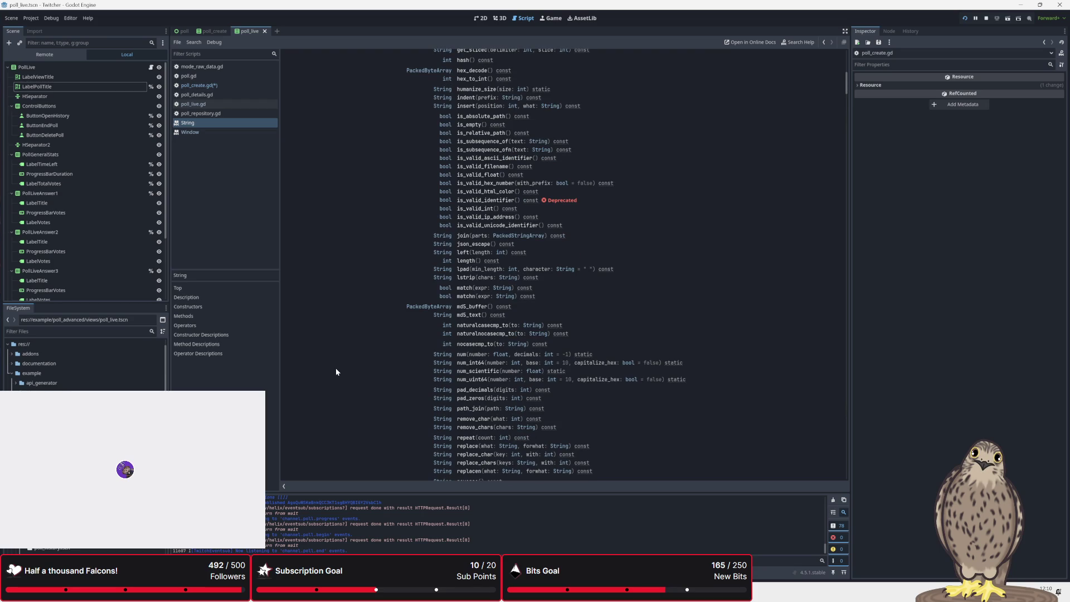
Jump to the full match() description and briefly highlight a passage of it
{"action": "left_click", "coordinate": [465, 288]}
{"action": "scroll", "coordinate": [370, 259], "scroll_direction": "up", "scroll_amount": 2}
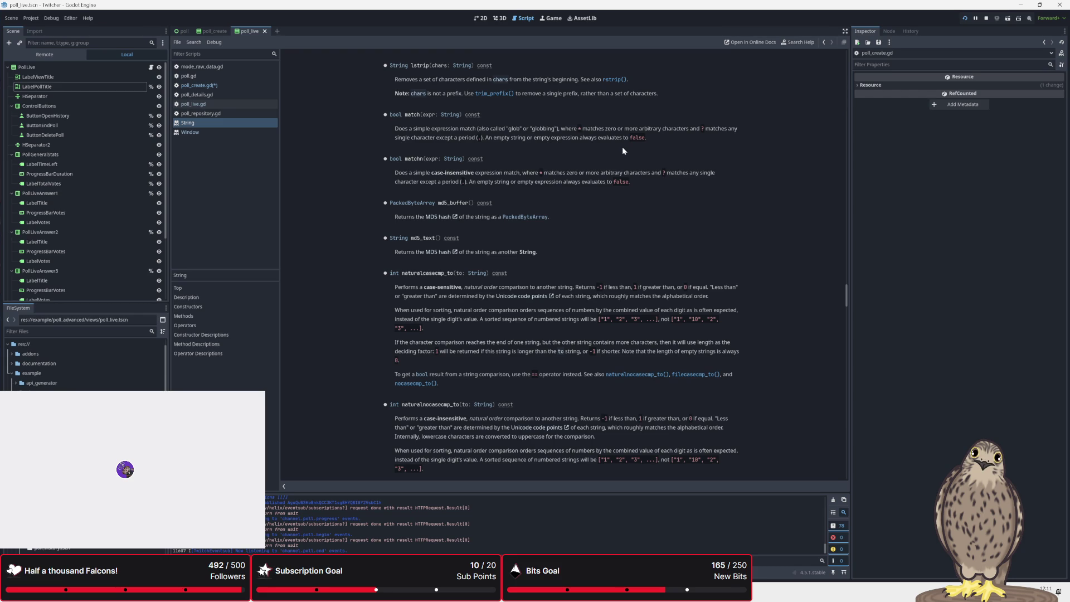
{"action": "mouse_move", "coordinate": [647, 139]}
{"action": "left_mouse_down"}
{"action": "mouse_move", "coordinate": [387, 128]}
{"action": "mouse_move", "coordinate": [402, 129]}
{"action": "left_mouse_up"}
{"action": "left_click", "coordinate": [387, 129]}
Search help for 'Regex', open the RegEx class reference and highlight its [0-9] example
{"action": "key", "text": "F1"}
{"action": "type", "text": "Regex"}
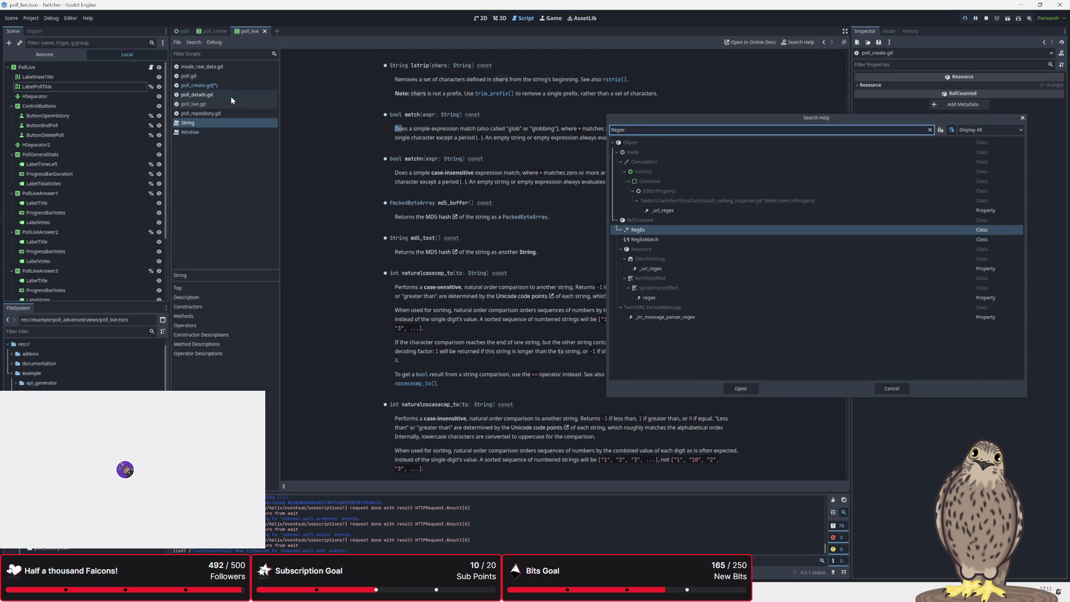
{"action": "key", "text": "Return"}
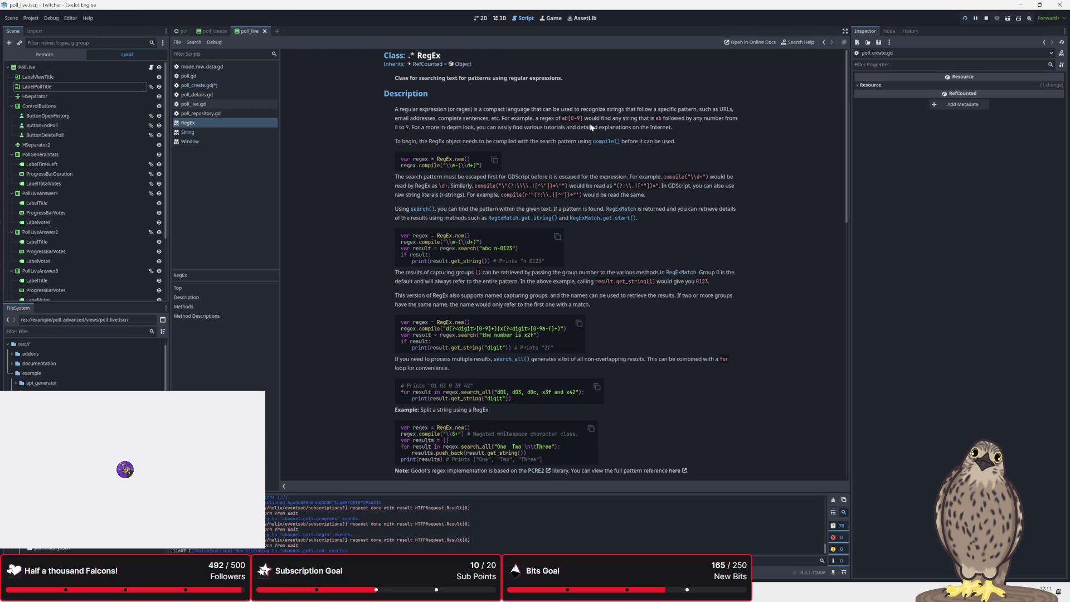
{"action": "left_click_drag", "start_coordinate": [568, 118], "coordinate": [589, 121]}
{"action": "left_click", "coordinate": [566, 118]}
{"action": "double_click", "coordinate": [566, 119]}
{"action": "left_click", "coordinate": [680, 131]}
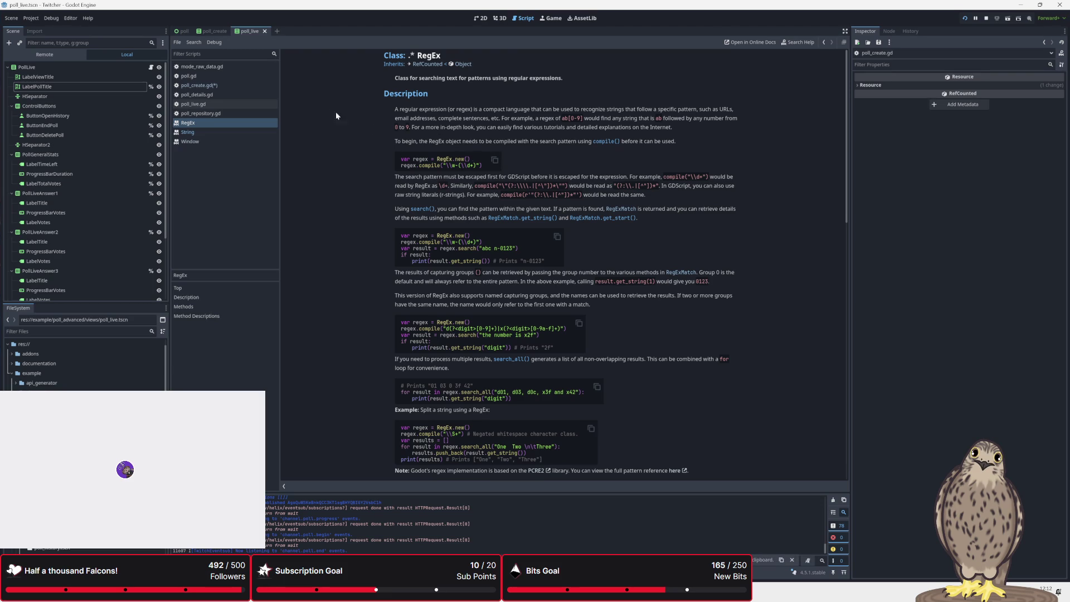
{"action": "left_click", "coordinate": [226, 85]}
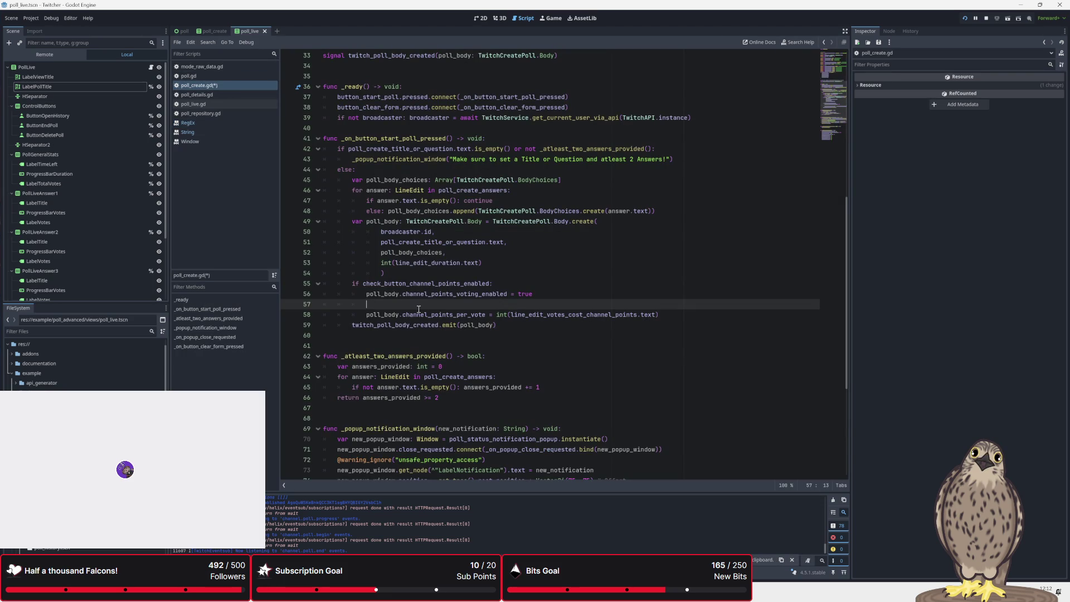
Paste var regex = RegEx.new() and regex.compile(...) inside the channel-points check, indented into the block
{"action": "left_click", "coordinate": [517, 284]}
{"action": "key", "text": "Return"}
{"action": "key", "text": "Return"}
{"action": "type", "text": "var regex = RegEx.new() regex.compile(\"\\\\w-(\\\\d+)\")"}
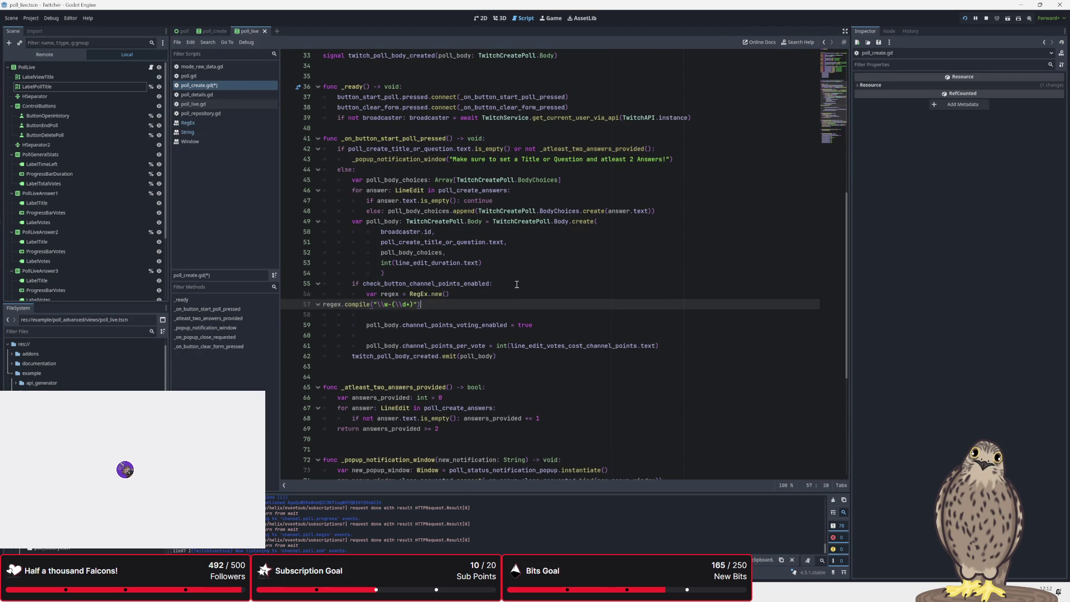
{"action": "left_click", "coordinate": [326, 304]}
{"action": "key", "text": "Tab"}
{"action": "key", "text": "Tab"}
{"action": "key", "text": "Tab"}
Remove the extra empty line below the compile call and tidy the channel-points block
{"action": "left_click", "coordinate": [508, 314]}
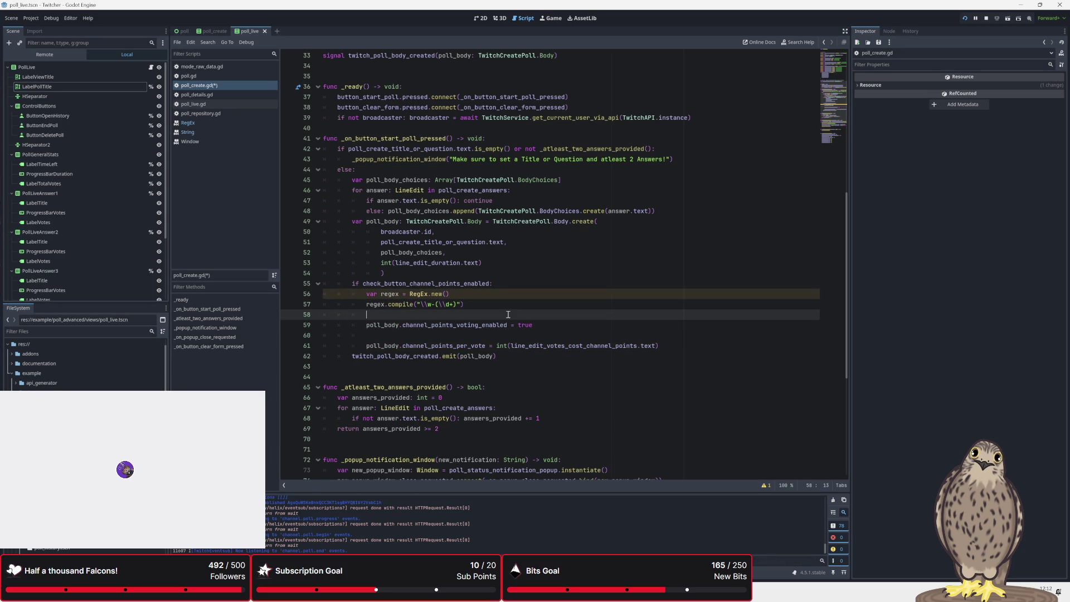
{"action": "key", "text": "Up"}
{"action": "key", "text": "Up"}
{"action": "key", "text": "End"}
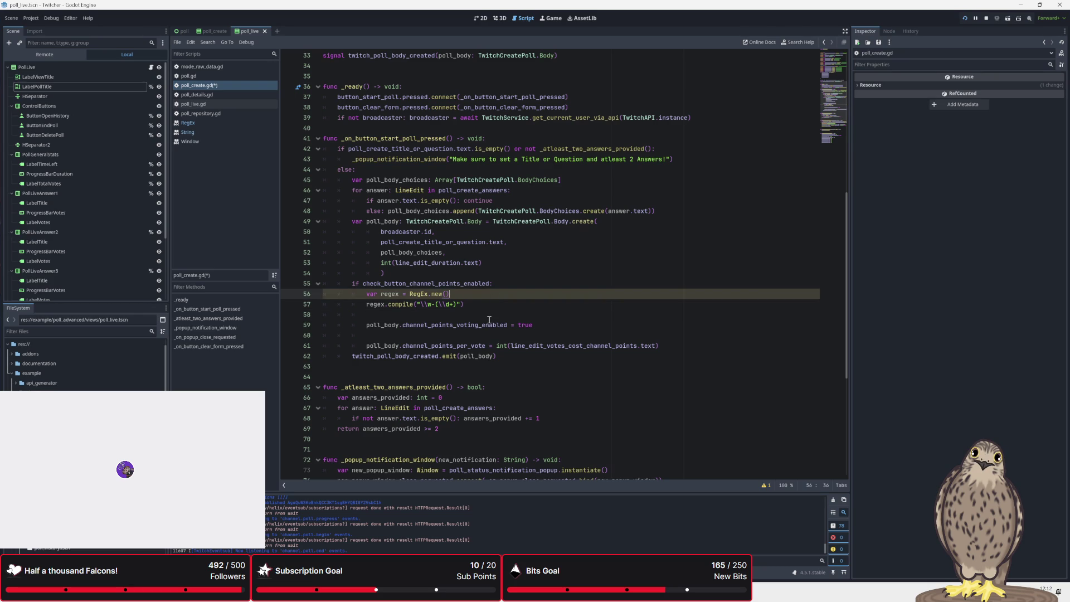
{"action": "left_click", "coordinate": [491, 335]}
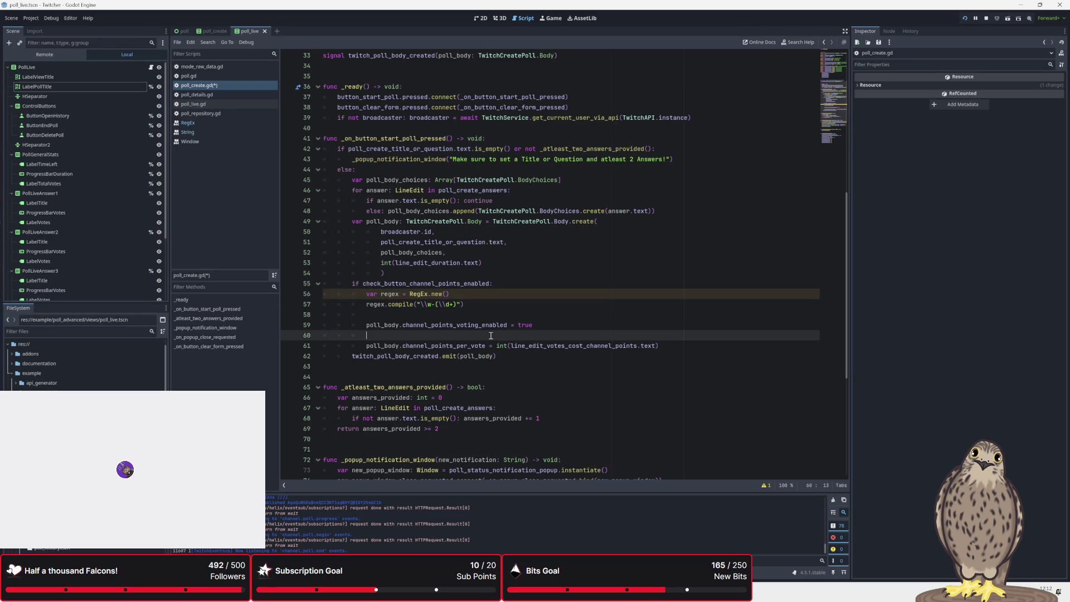
{"action": "key", "text": "BackSpace"}
{"action": "key", "text": "Up"}
{"action": "key", "text": "Up"}
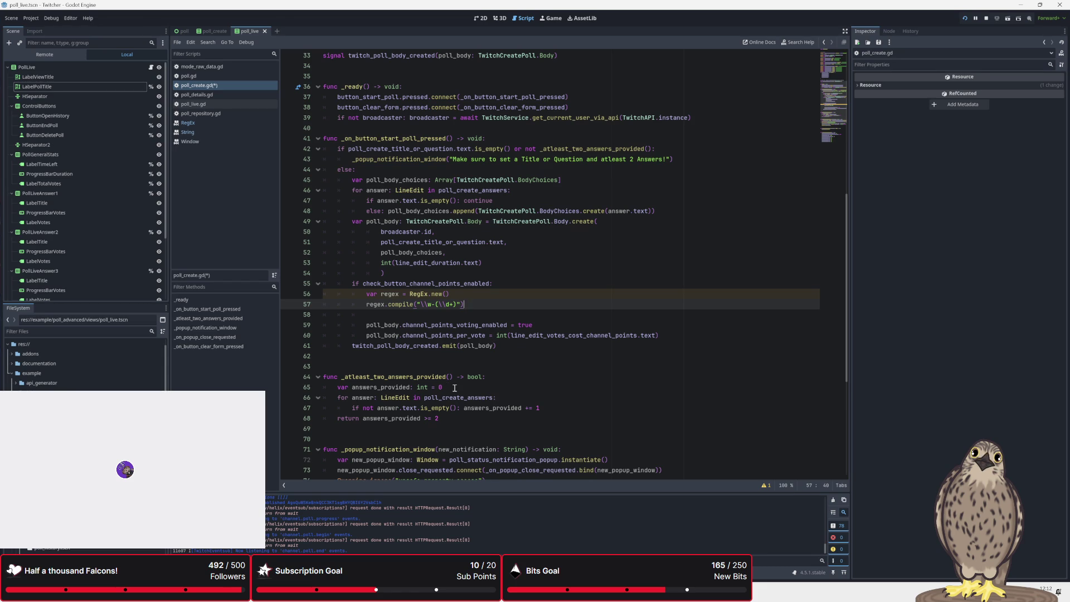
{"action": "left_click", "coordinate": [483, 281]}
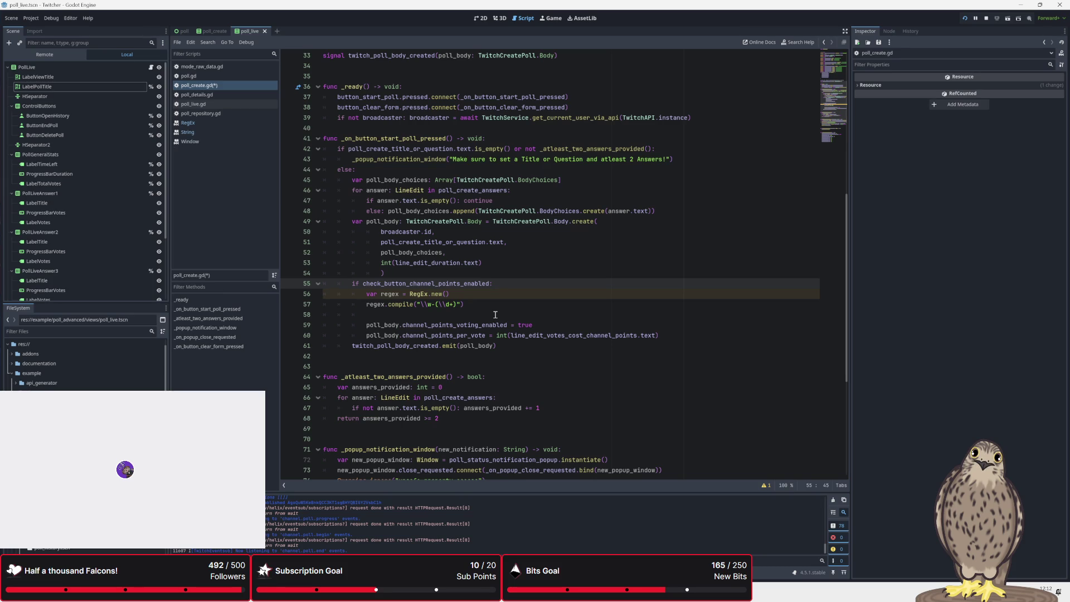
{"action": "mouse_move", "coordinate": [495, 322]}
{"action": "left_click", "coordinate": [519, 306]}
{"action": "left_click", "coordinate": [527, 295]}
{"action": "left_click", "coordinate": [536, 284]}
{"action": "left_click", "coordinate": [534, 295]}
{"action": "left_click", "coordinate": [533, 306]}
{"action": "left_click", "coordinate": [534, 325]}
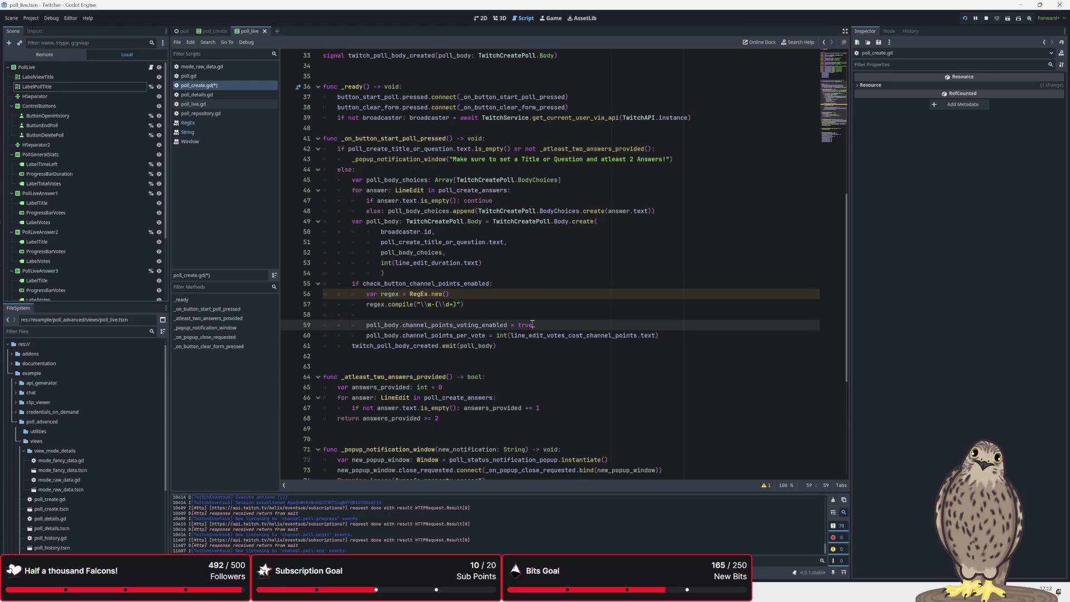
{"action": "left_click", "coordinate": [538, 335]}
{"action": "left_click", "coordinate": [539, 346]}
{"action": "left_click", "coordinate": [543, 324]}
{"action": "left_click", "coordinate": [541, 345]}
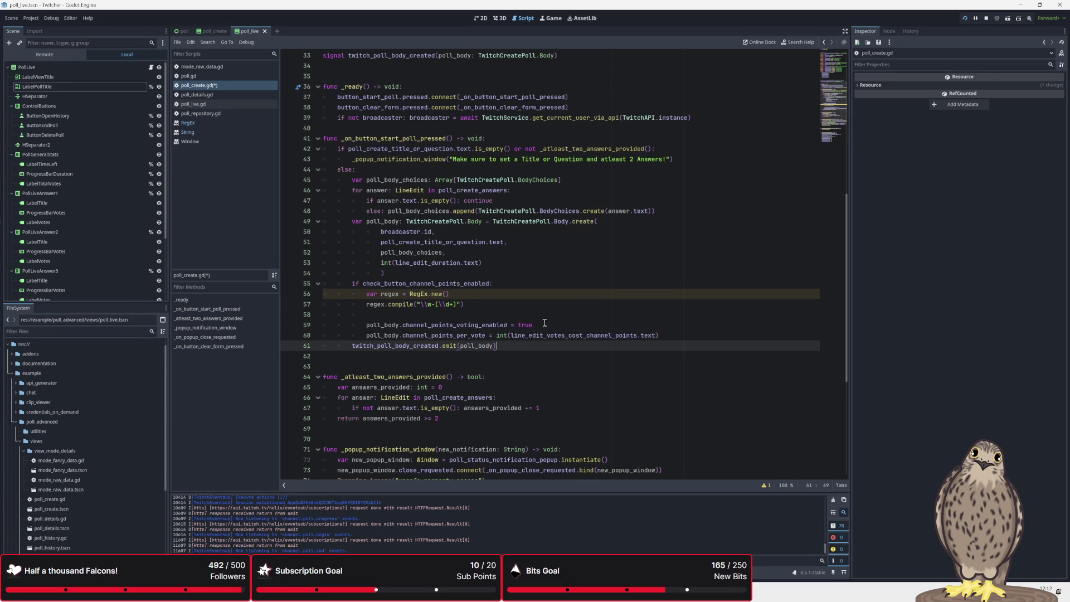
{"action": "left_click", "coordinate": [427, 304]}
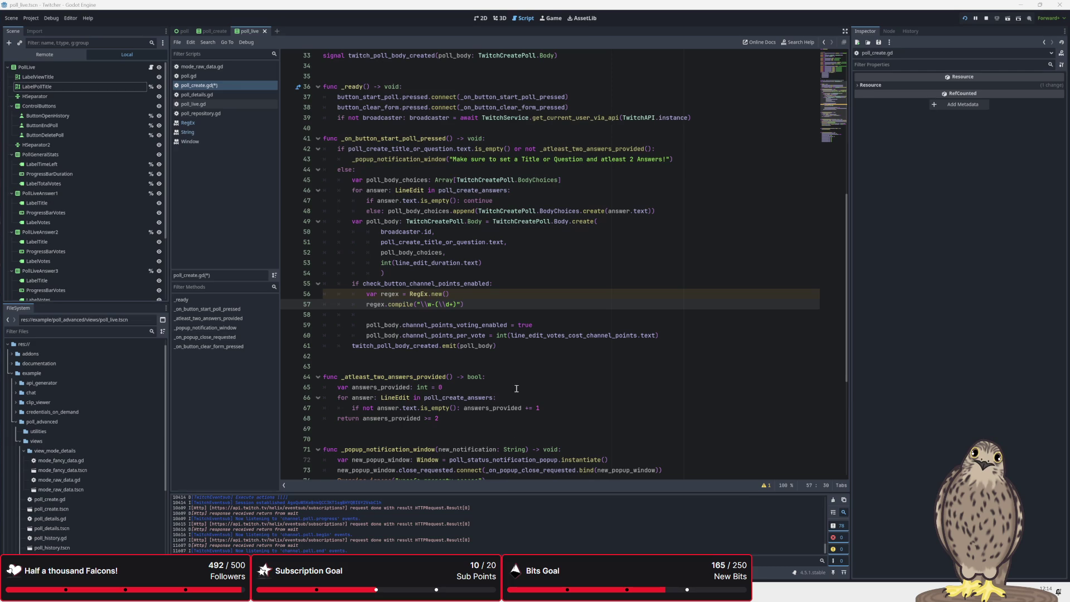
{"action": "key", "text": "ctrl+z"}
{"action": "key", "text": "ctrl+z"}
{"action": "key", "text": "ctrl+z"}
Paste the regex search and result-check code and indent its if/else lines into the block
{"action": "key", "text": "ctrl+v"}
{"action": "left_click", "coordinate": [339, 336]}
{"action": "key", "text": "Tab"}
{"action": "key", "text": "Tab"}
{"action": "left_click", "coordinate": [351, 347]}
{"action": "key", "text": "Tab"}
{"action": "key", "text": "Tab"}
{"action": "left_click", "coordinate": [340, 357]}
{"action": "key", "text": "Tab"}
{"action": "key", "text": "Tab"}
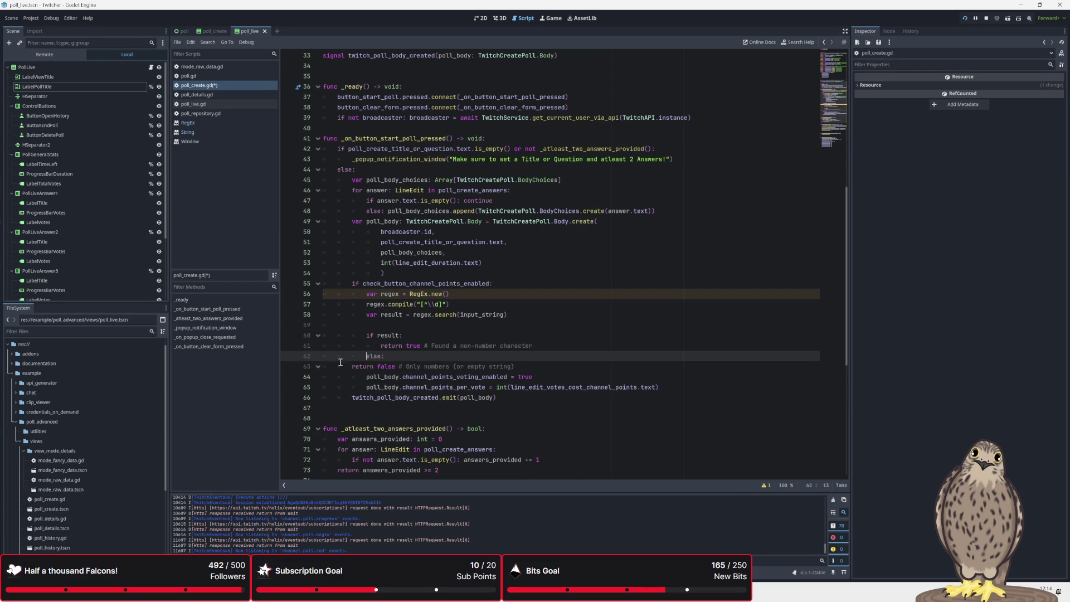
{"action": "left_click", "coordinate": [351, 367]}
{"action": "key", "text": "Tab"}
{"action": "key", "text": "Tab"}
Join return true/false onto the if and else lines and tidy the surrounding empty lines
{"action": "left_click", "coordinate": [389, 359]}
{"action": "key", "text": "Delete"}
{"action": "key", "text": "Delete"}
{"action": "key", "text": "Delete"}
{"action": "key", "text": "Up"}
{"action": "key", "text": "Left"}
{"action": "key", "text": "BackSpace"}
{"action": "key", "text": "BackSpace"}
{"action": "key", "text": "BackSpace"}
{"action": "key", "text": "Down"}
{"action": "key", "text": "Up"}
{"action": "key", "text": "Up"}
{"action": "key", "text": "BackSpace"}
{"action": "key", "text": "Down"}
{"action": "key", "text": "Down"}
{"action": "key", "text": "Down"}
{"action": "key", "text": "Up"}
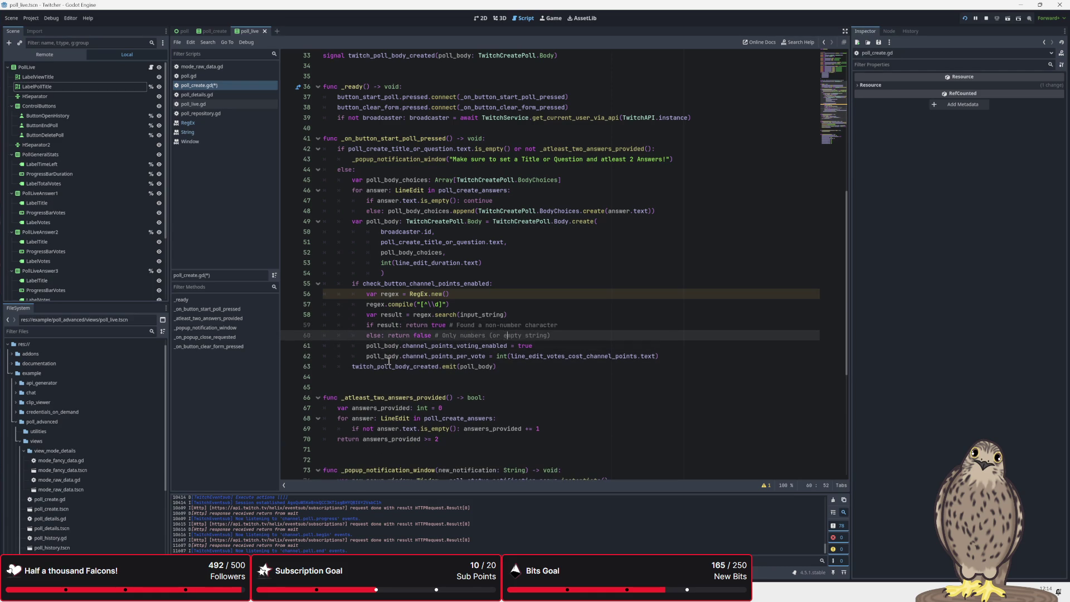
{"action": "key", "text": "Right"}
{"action": "key", "text": "Return"}
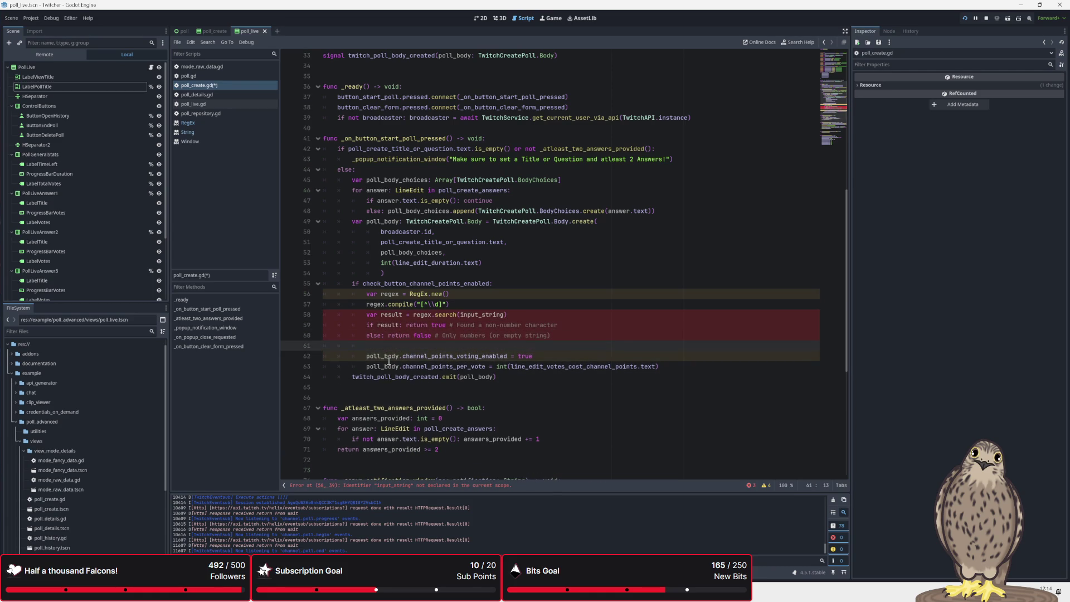
{"action": "key", "text": "Up"}
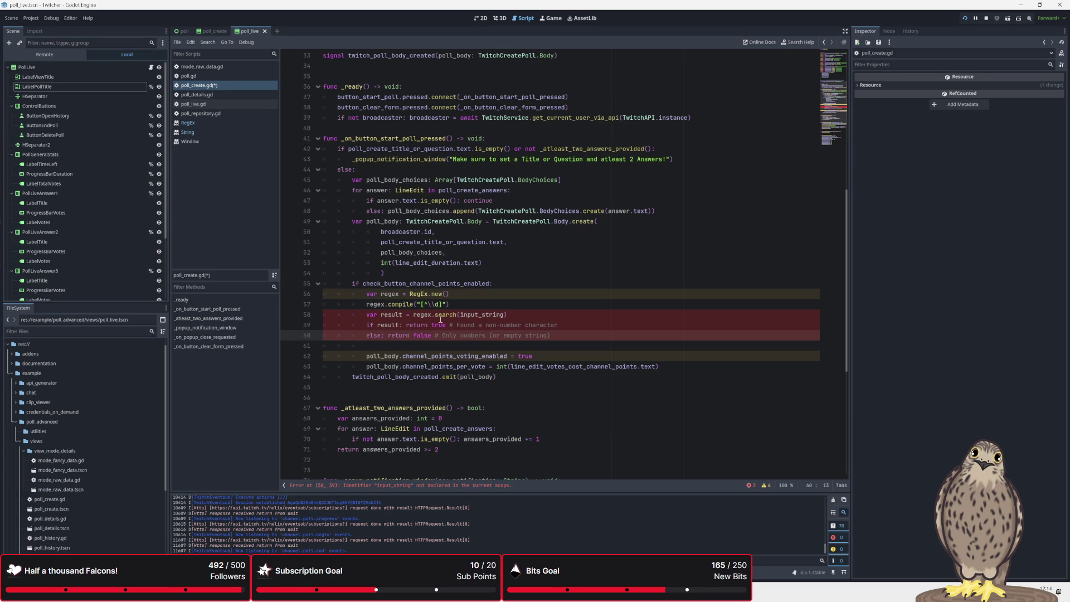
Try replacing the search argument input_string with poll_body.channel_points_per_vote, then undo it
{"action": "left_click_drag", "start_coordinate": [676, 366], "coordinate": [383, 357]}
{"action": "key", "text": "Left"}
{"action": "key", "text": "Up"}
{"action": "left_click", "coordinate": [489, 365]}
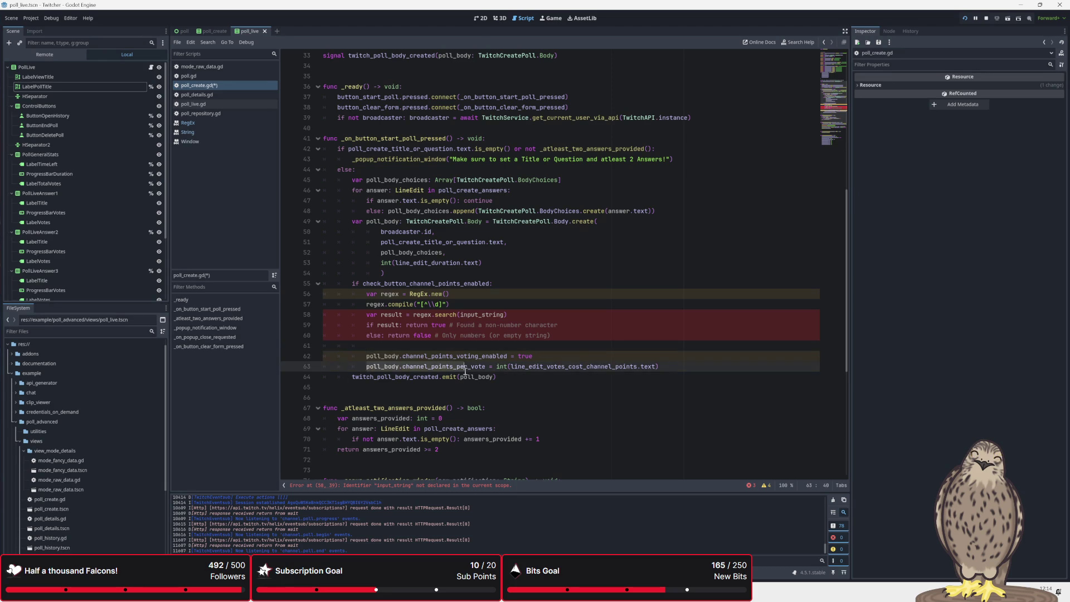
{"action": "left_click_drag", "start_coordinate": [462, 315], "coordinate": [505, 315]}
{"action": "left_click", "coordinate": [503, 315]}
{"action": "double_click", "coordinate": [504, 315]}
{"action": "key", "text": "BackSpace"}
{"action": "key", "text": "ctrl+v"}
{"action": "key", "text": "Down"}
{"action": "key", "text": "Down"}
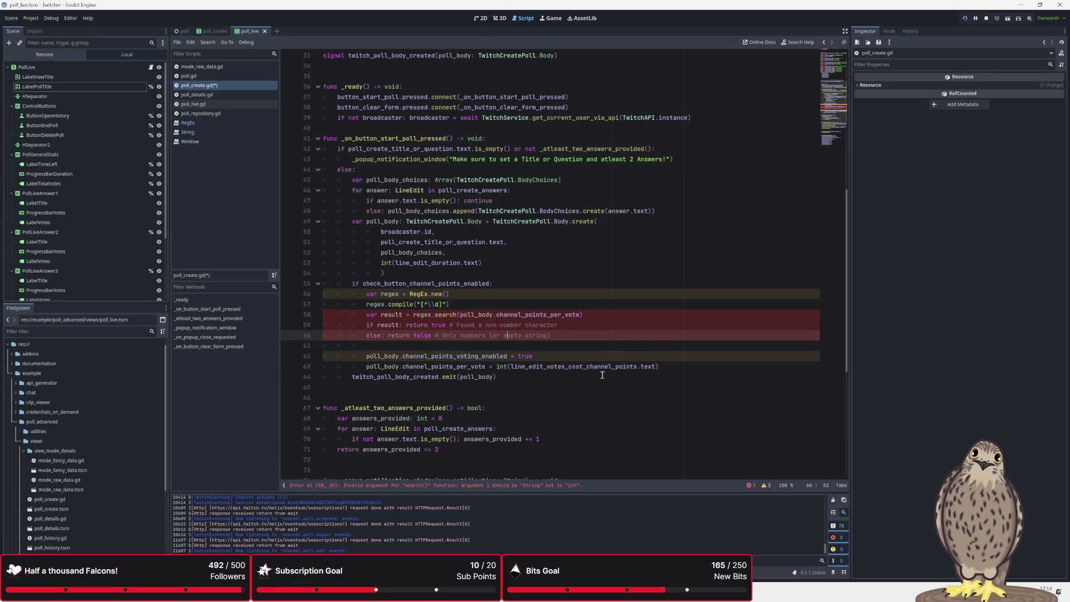
{"action": "left_click", "coordinate": [487, 300]}
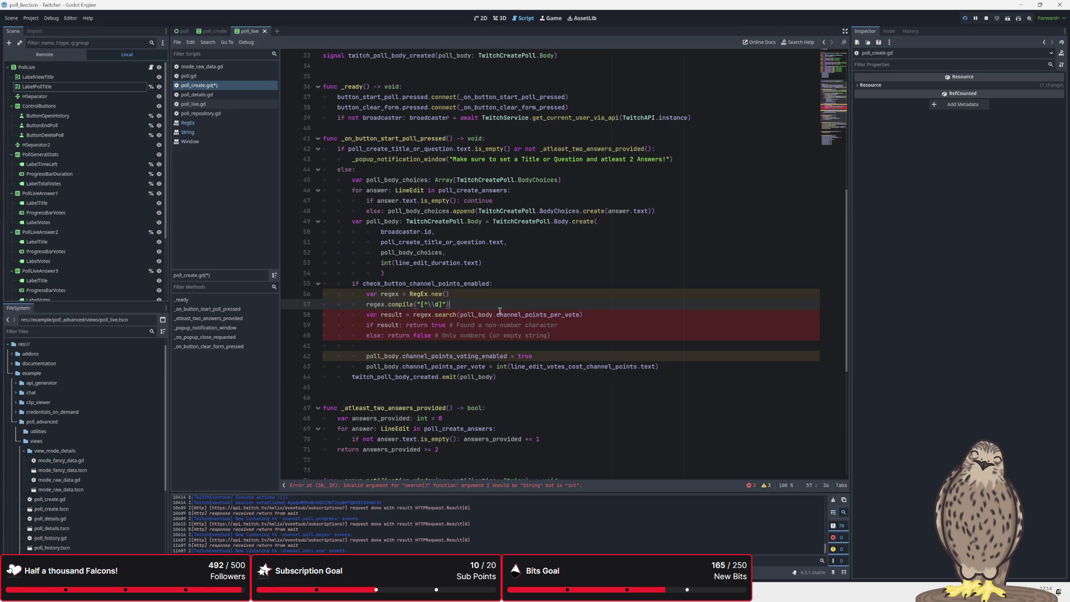
{"action": "mouse_move", "coordinate": [500, 311]}
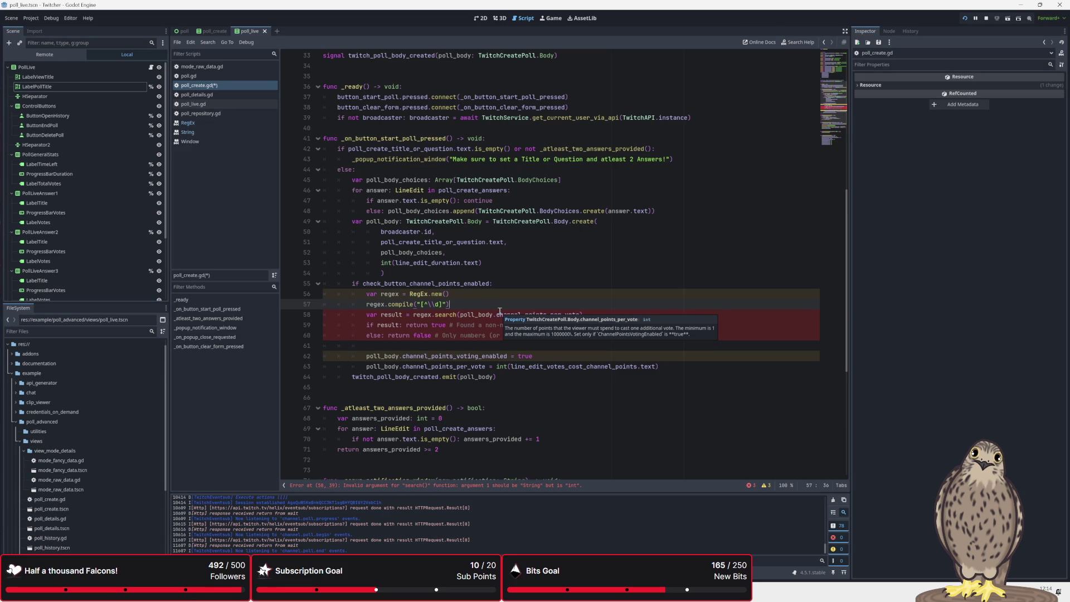
{"action": "key", "text": "ctrl+z"}
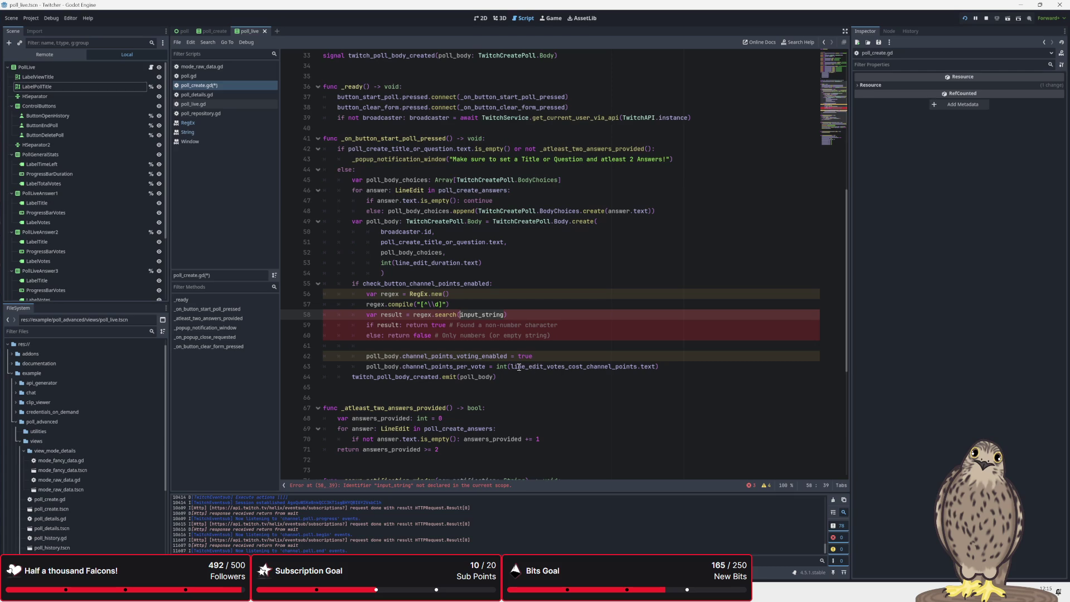
Make regex.search() test line_edit_votes_cost_channel_points.text instead of input_string
{"action": "double_click", "coordinate": [512, 367]}
{"action": "left_click", "coordinate": [655, 366]}
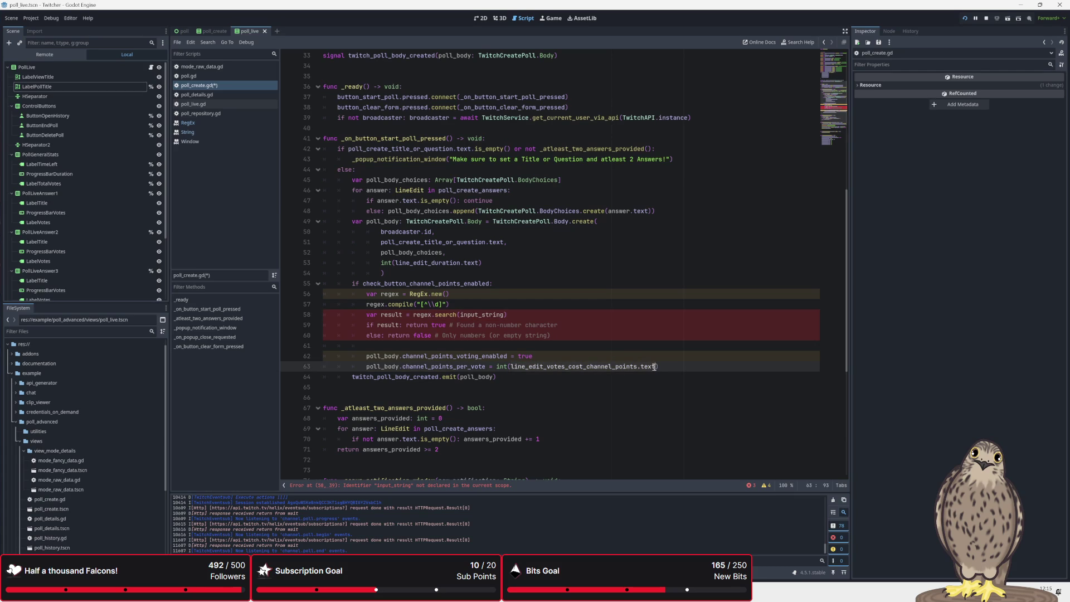
{"action": "double_click", "coordinate": [482, 314]}
{"action": "type", "text": "line_edit_votes_cost_channel_points.text"}
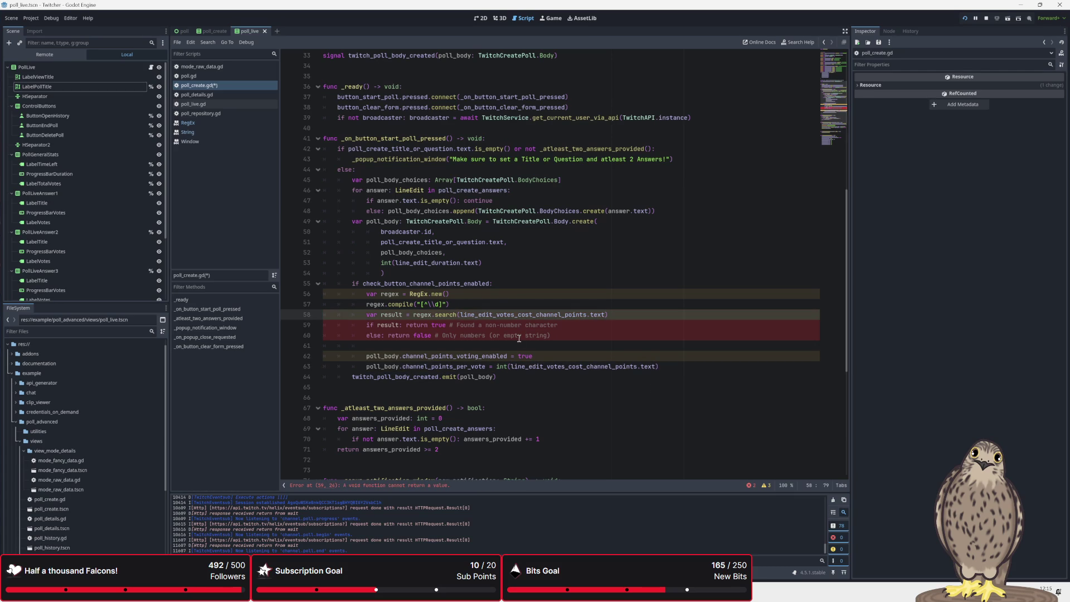
{"action": "left_click", "coordinate": [525, 325]}
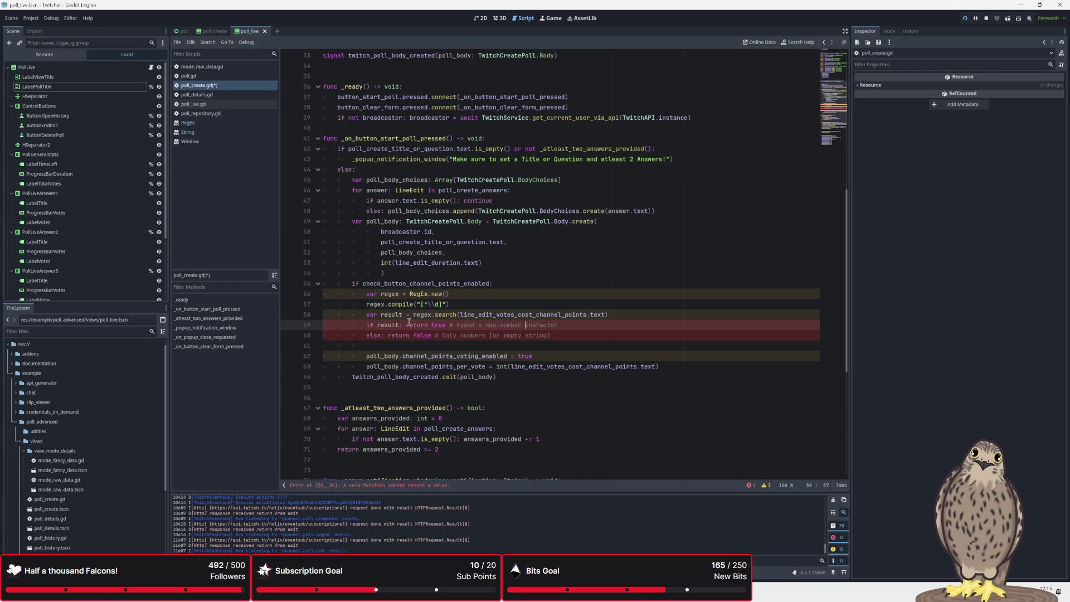
Delete the 'return' keywords from lines 59 and 60 and save the script
{"action": "left_click_drag", "start_coordinate": [406, 324], "coordinate": [428, 325]}
{"action": "key", "text": "Delete"}
{"action": "key", "text": "Down"}
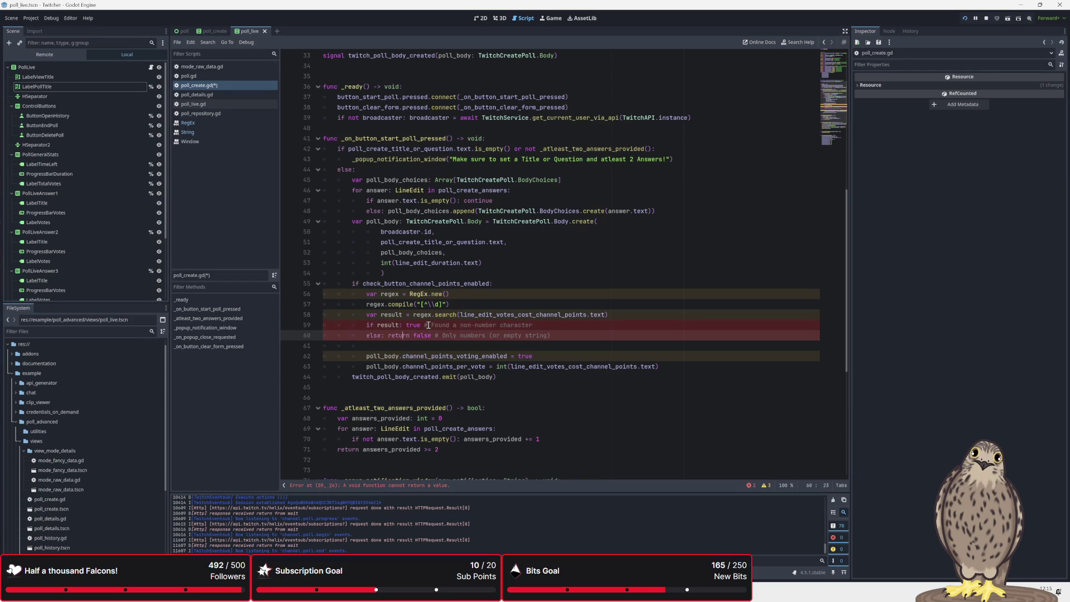
{"action": "key", "text": "Delete"}
{"action": "key", "text": "Delete"}
{"action": "key", "text": "Delete"}
{"action": "key", "text": "BackSpace"}
{"action": "key", "text": "BackSpace"}
{"action": "key", "text": "BackSpace"}
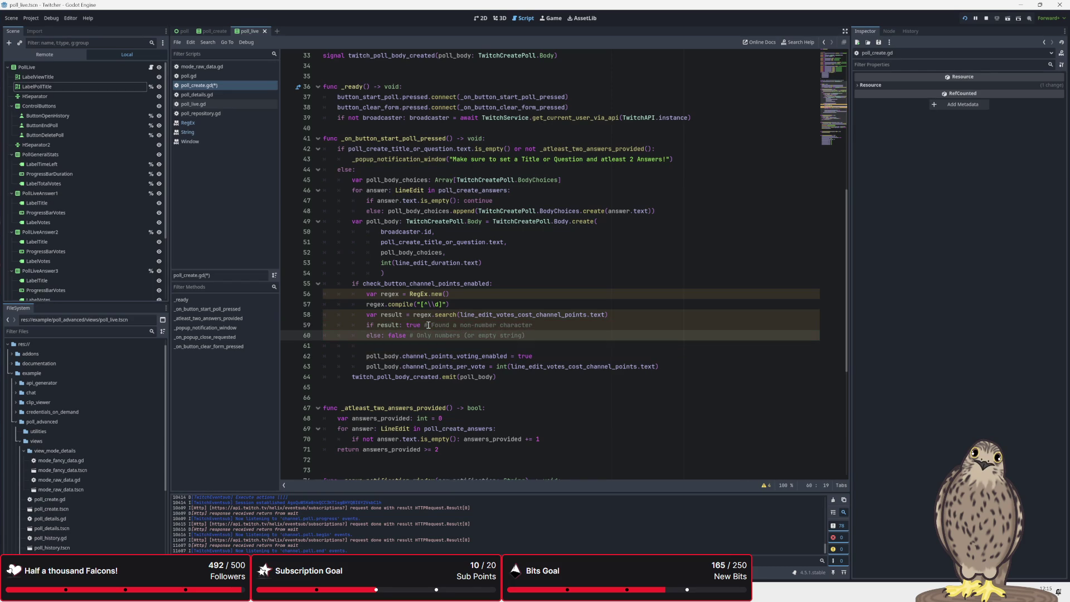
{"action": "left_click", "coordinate": [438, 314]}
{"action": "key", "text": "ctrl+s"}
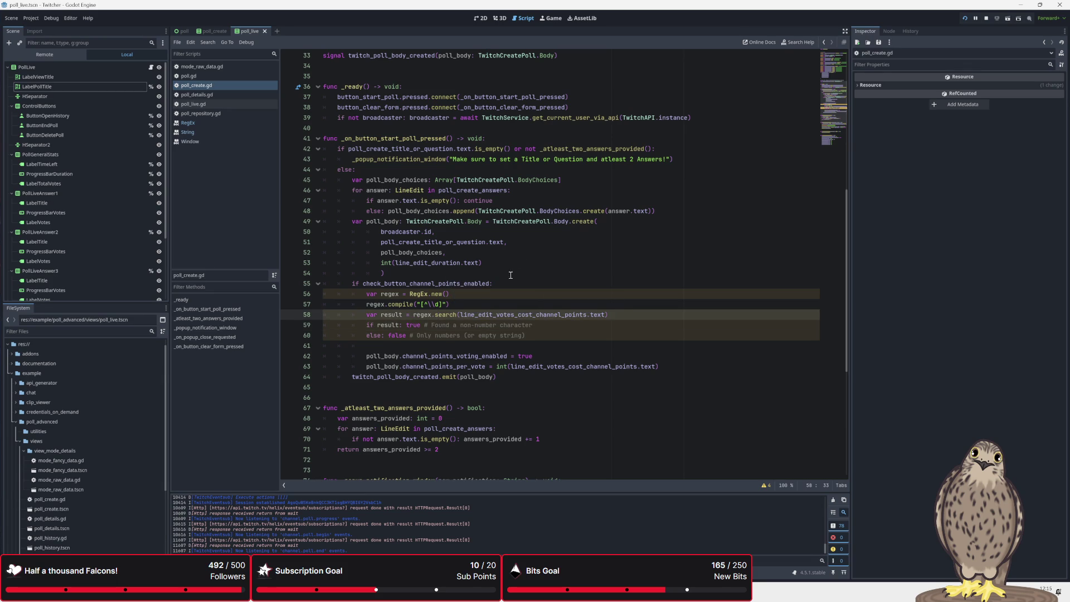
{"action": "scroll", "coordinate": [511, 273], "scroll_direction": "up", "scroll_amount": 2}
{"action": "left_click", "coordinate": [464, 368]}
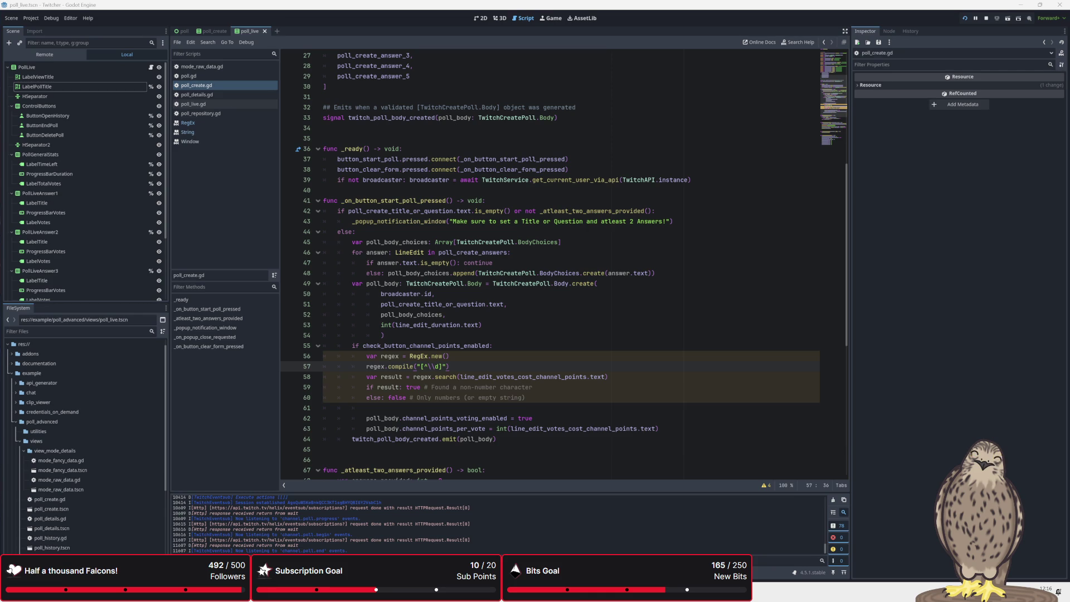
{"action": "left_click", "coordinate": [457, 362]}
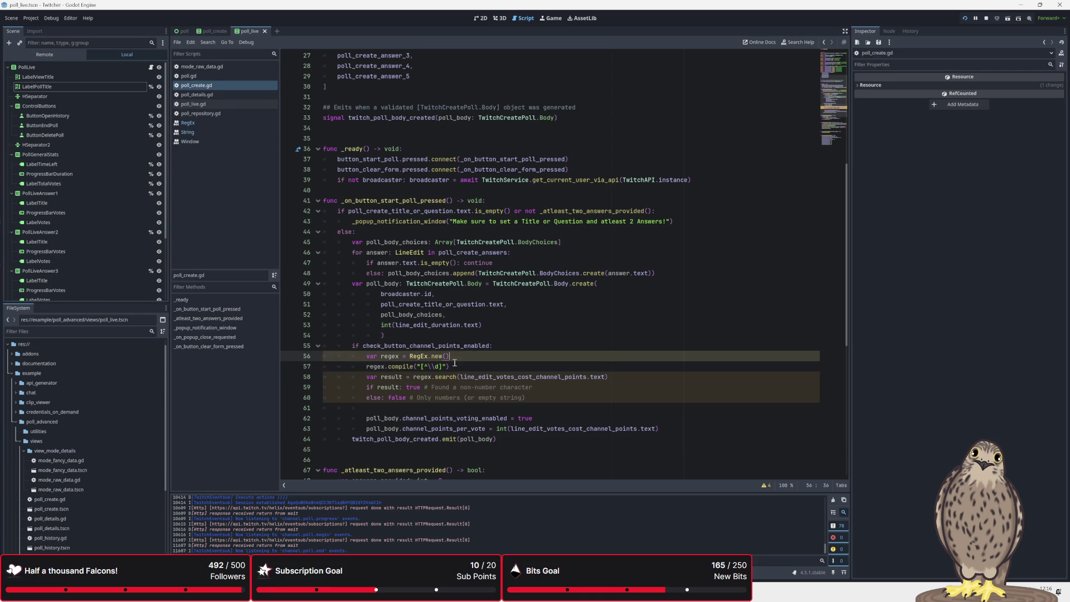
Replace the regex pattern with "^\\d+$", escaping the backslash so the error clears
{"action": "left_click_drag", "start_coordinate": [422, 366], "coordinate": [442, 366]}
{"action": "type", "text": "^\\d+$"}
{"action": "left_click", "coordinate": [458, 377]}
{"action": "key", "text": "Up"}
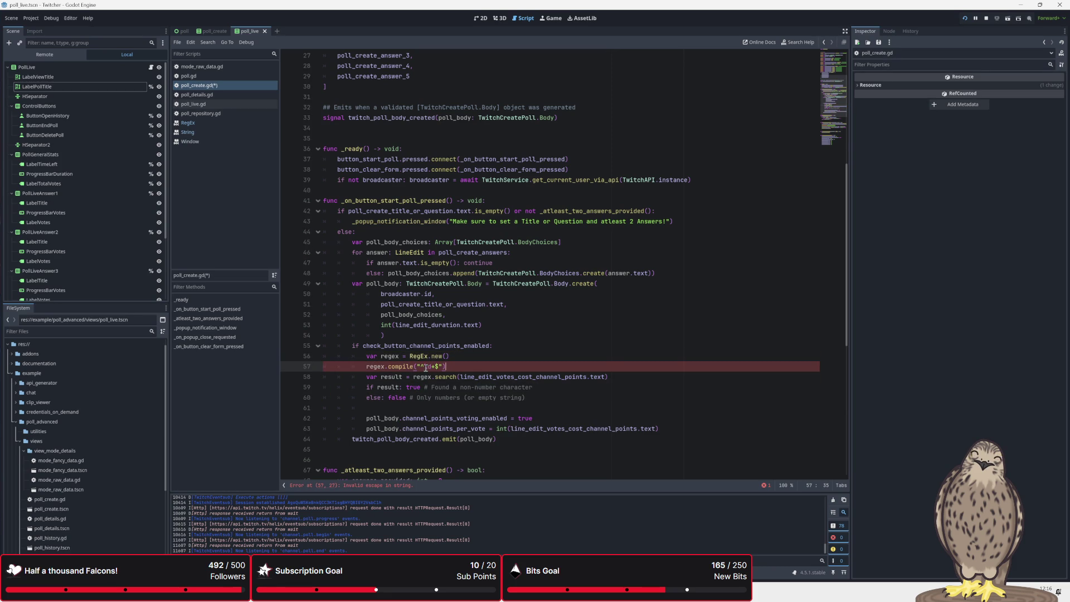
{"action": "type", "text": "\\"}
{"action": "left_click", "coordinate": [447, 397]}
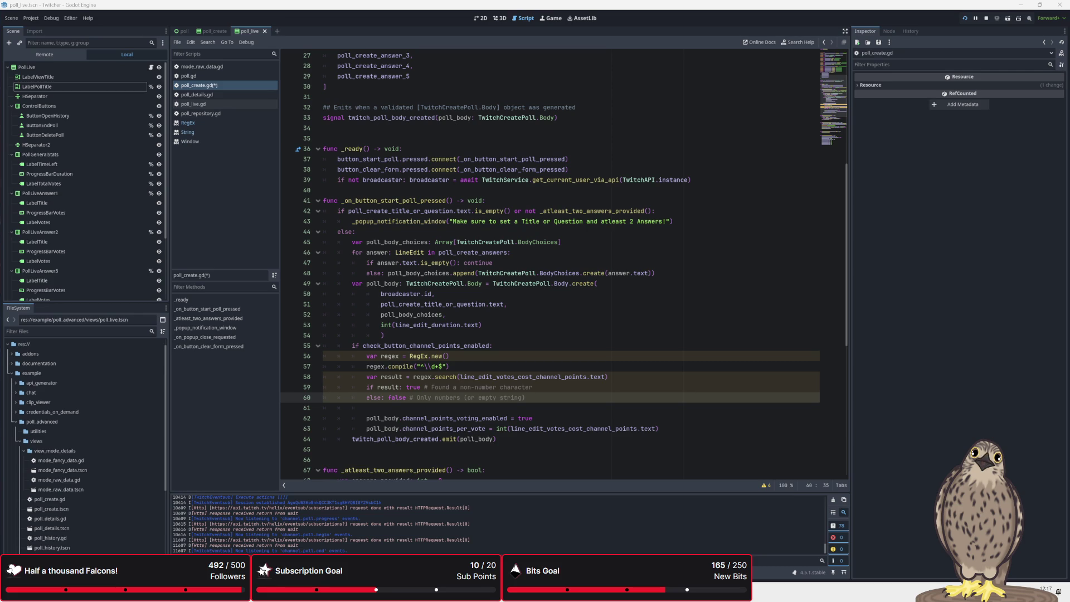
{"action": "left_click", "coordinate": [438, 367]}
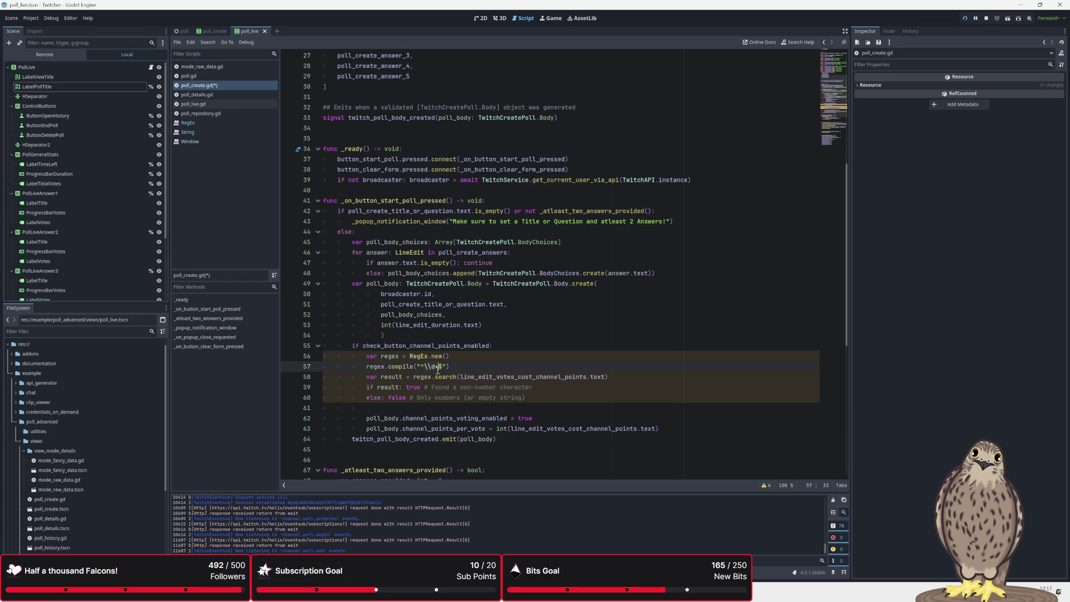
{"action": "left_click", "coordinate": [436, 378]}
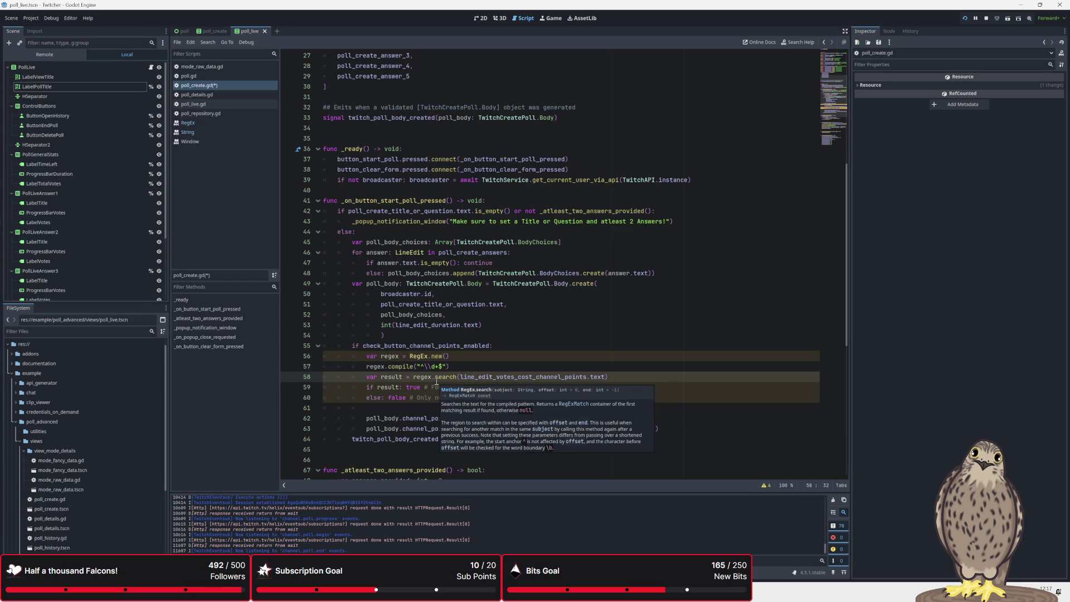
{"action": "left_click", "coordinate": [449, 366]}
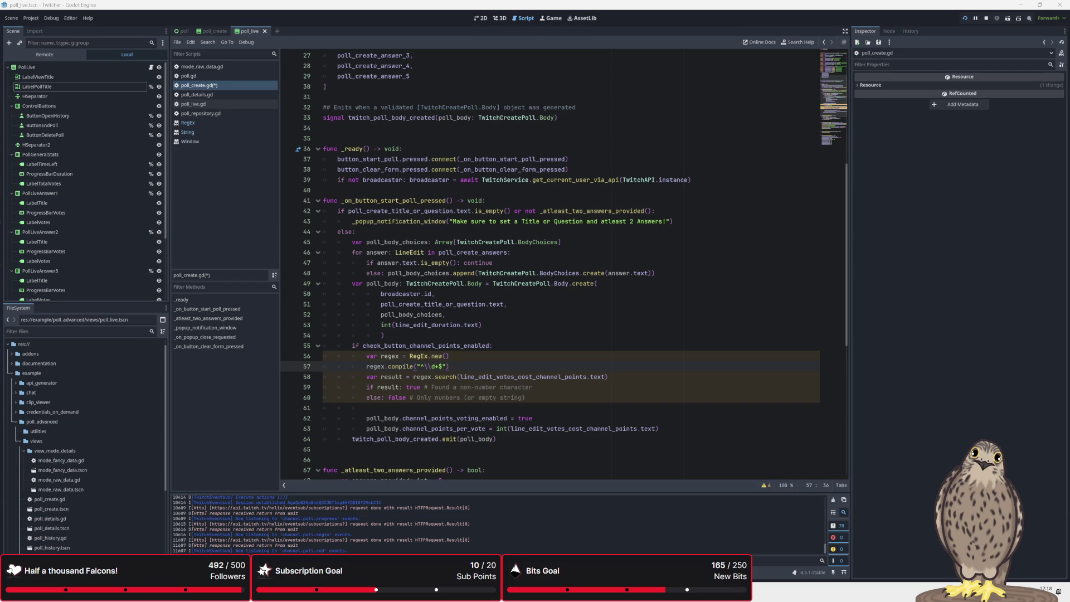
{"action": "left_click", "coordinate": [430, 366]}
{"action": "type", "text": "\\"}
Replace the two true/false result lines with an 'if not result :' condition
{"action": "key", "text": "End"}
{"action": "left_click_drag", "start_coordinate": [552, 398], "coordinate": [299, 388]}
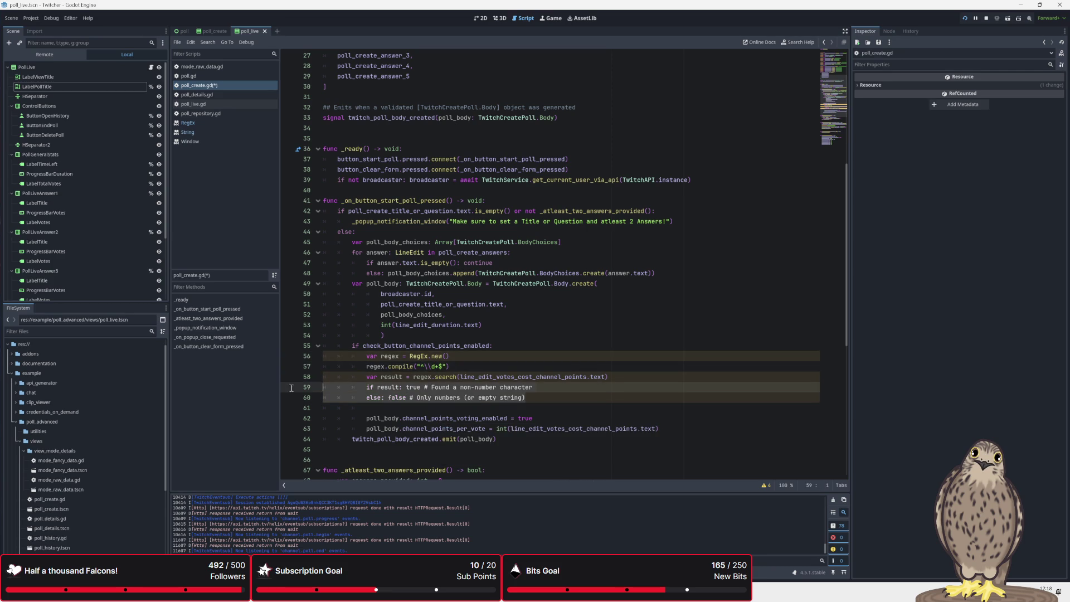
{"action": "key", "text": "BackSpace"}
{"action": "key", "text": "Tab"}
{"action": "key", "text": "Tab"}
{"action": "key", "text": "Tab"}
{"action": "type", "text": "if result"}
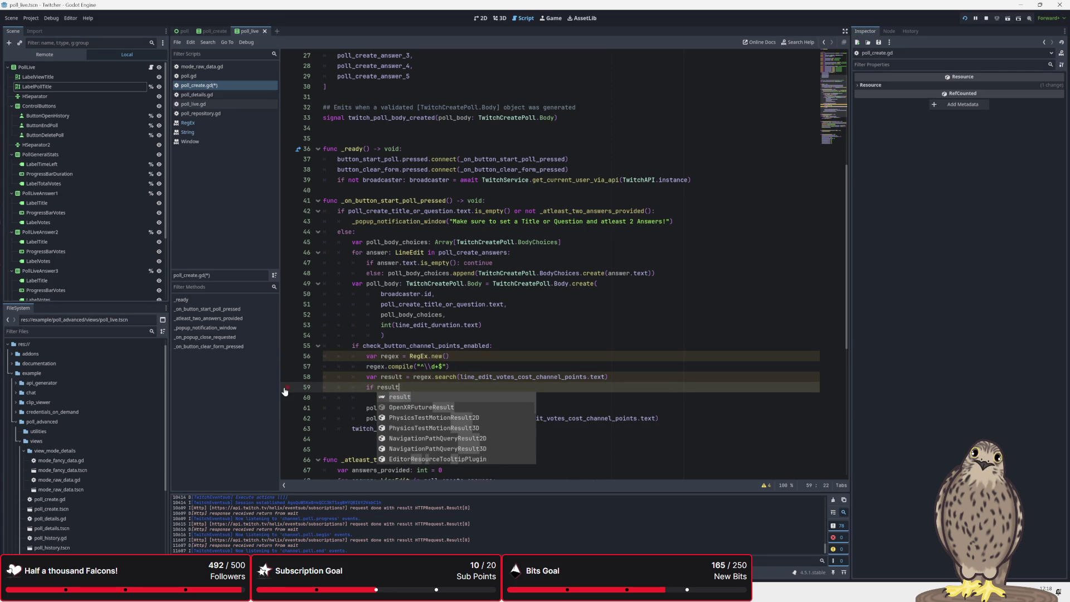
{"action": "key", "text": "BackSpace"}
{"action": "key", "text": "BackSpace"}
{"action": "key", "text": "BackSpace"}
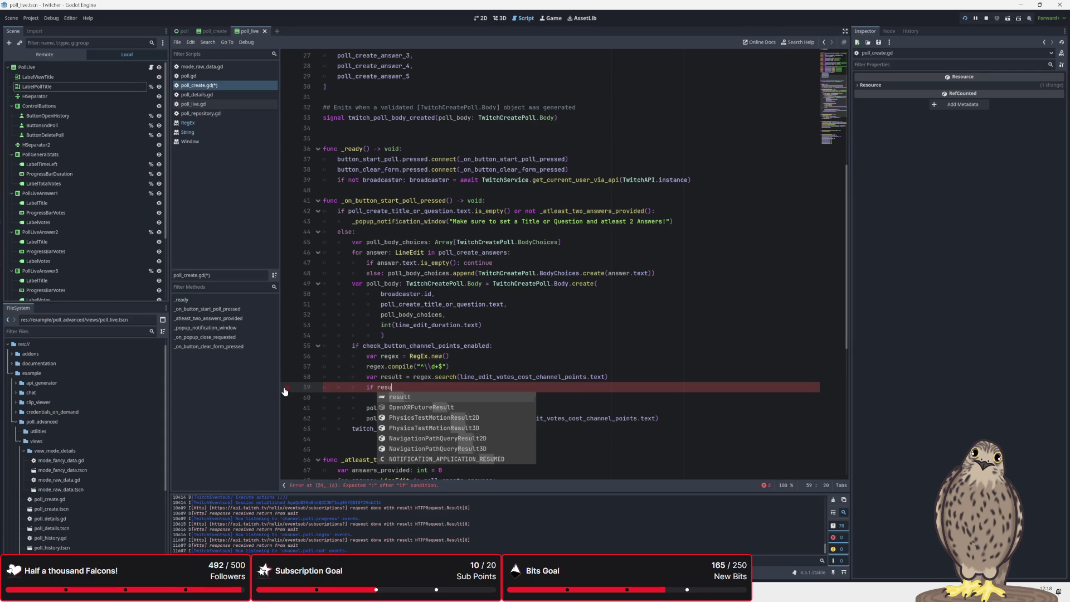
{"action": "type", "text": "not result "}
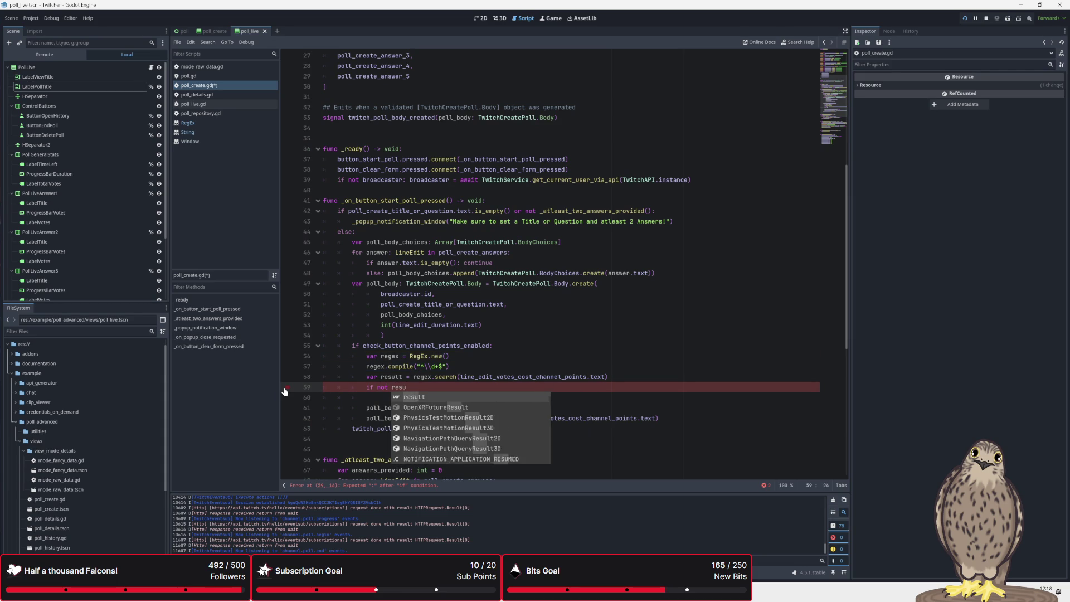
{"action": "type", "text": ":"}
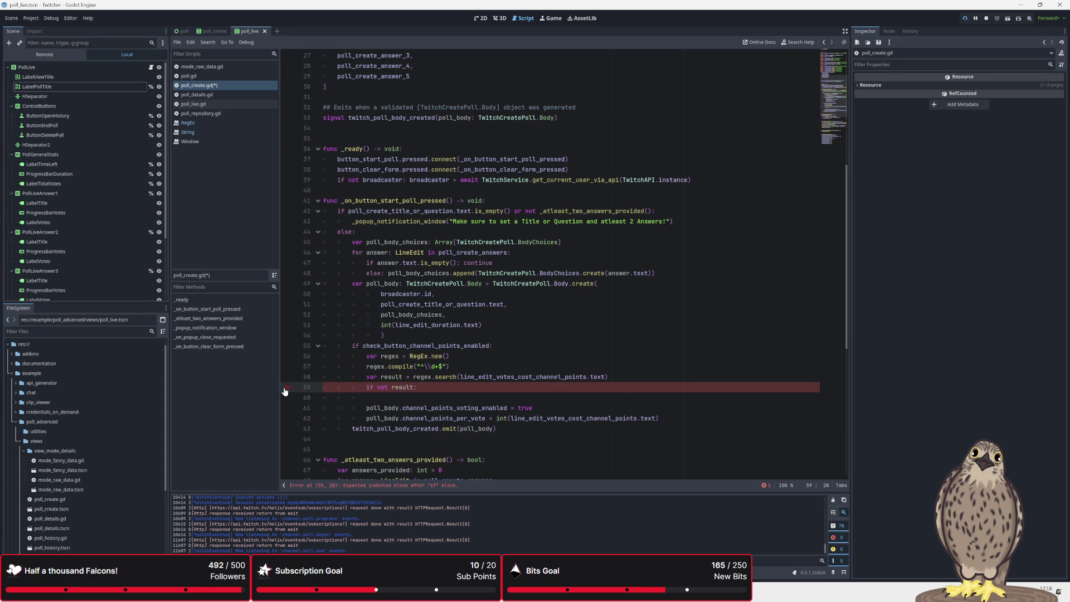
Rename the result variable to only_numbers on the search line and in the condition
{"action": "key", "text": "Down"}
{"action": "key", "text": "Up"}
{"action": "key", "text": "Up"}
{"action": "key", "text": "BackSpace"}
{"action": "key", "text": "BackSpace"}
{"action": "key", "text": "BackSpace"}
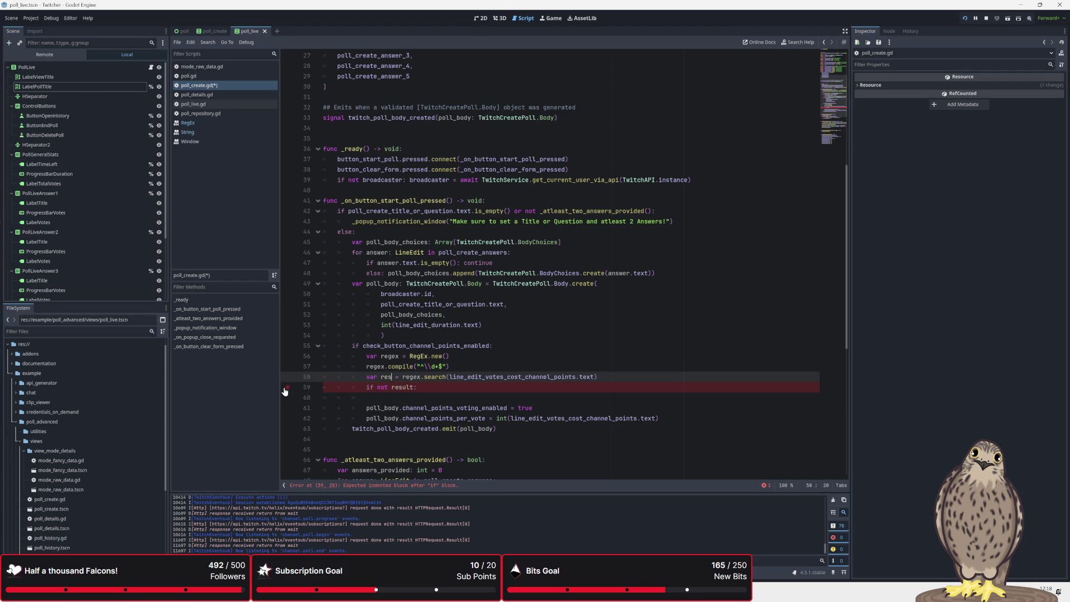
{"action": "type", "text": "only_numbers"}
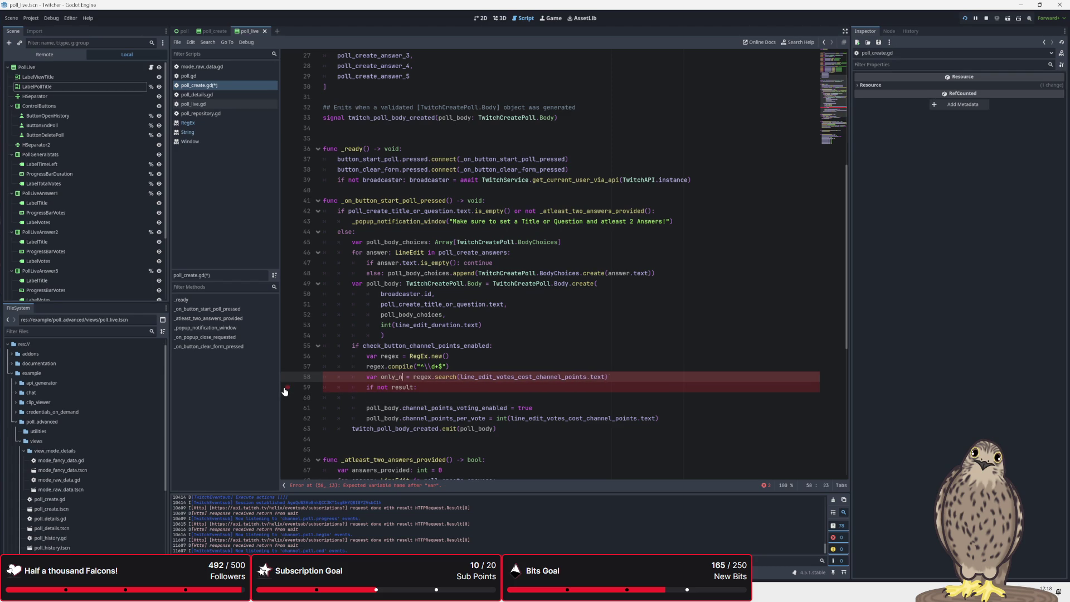
{"action": "key", "text": "Down"}
{"action": "key", "text": "Left"}
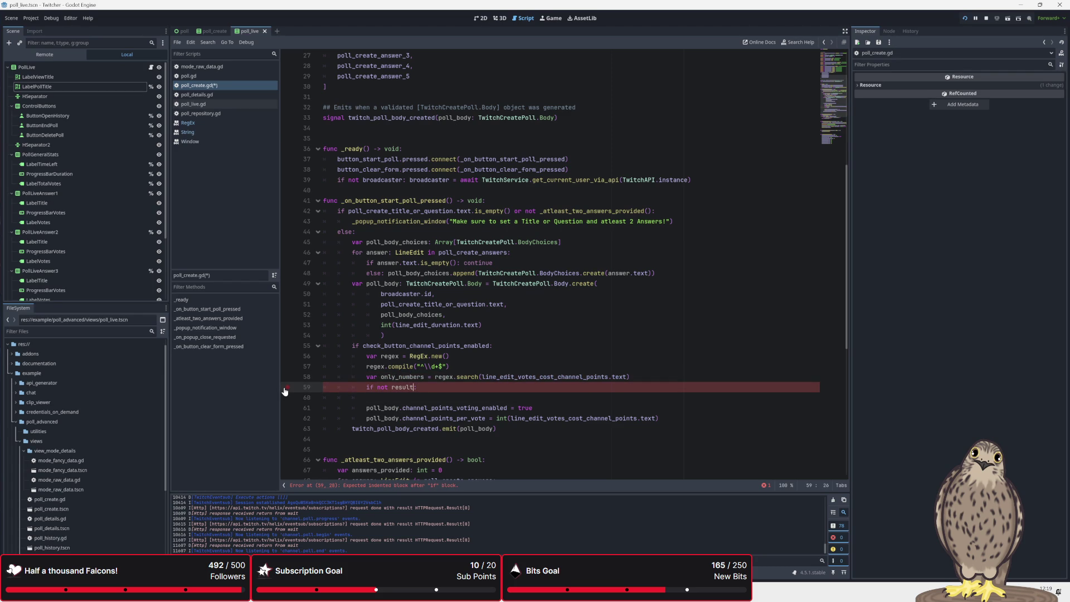
{"action": "key", "text": "BackSpace"}
{"action": "key", "text": "BackSpace"}
{"action": "key", "text": "BackSpace"}
{"action": "type", "text": "only_numbers"}
{"action": "left_click", "coordinate": [482, 399]}
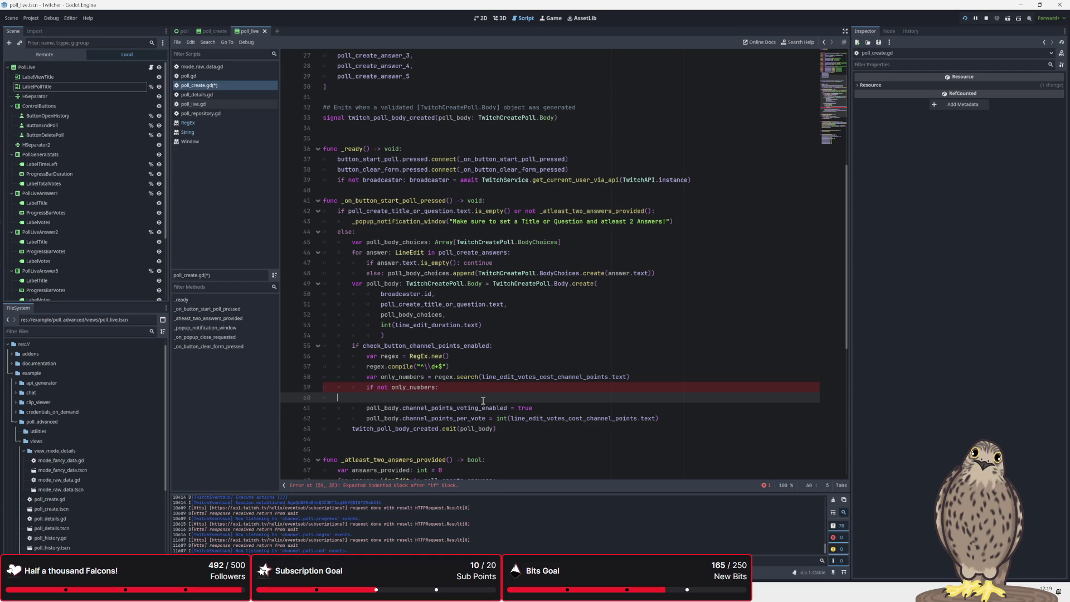
Call _popup_notification_window("Channelpoint Cost must be a Interger (Full Number without decimals).") under the check and save
{"action": "key", "text": "BackSpace"}
{"action": "key", "text": "BackSpace"}
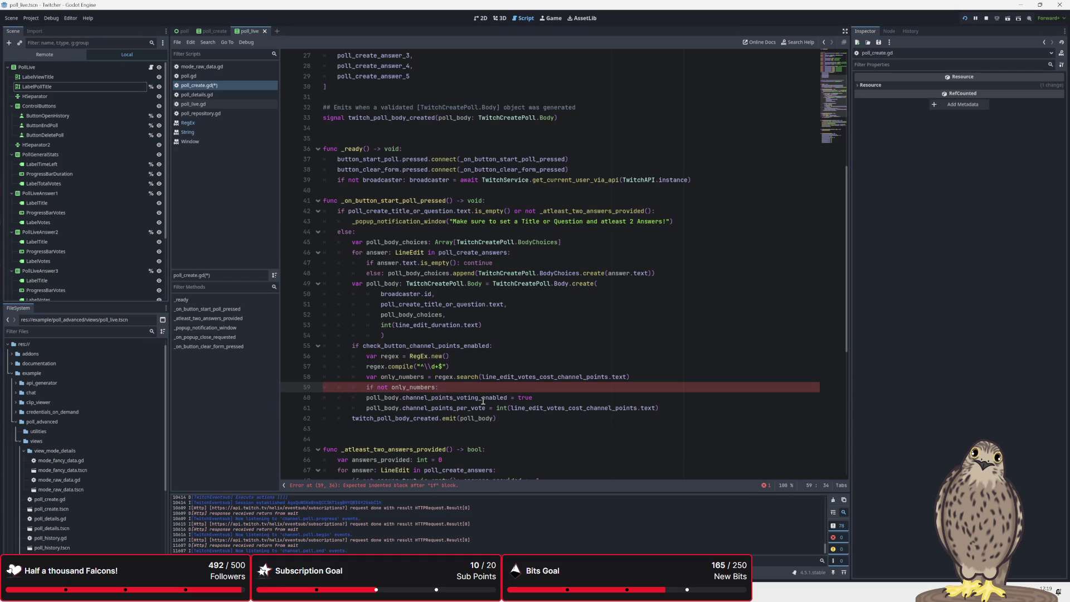
{"action": "type", "text": "_pop"}
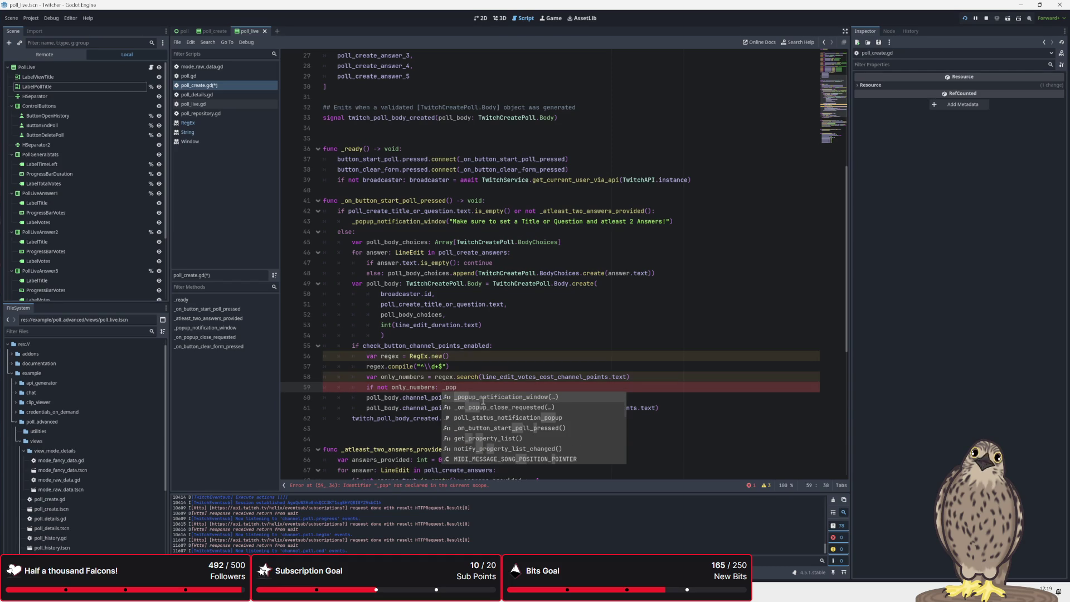
{"action": "key", "text": "Return"}
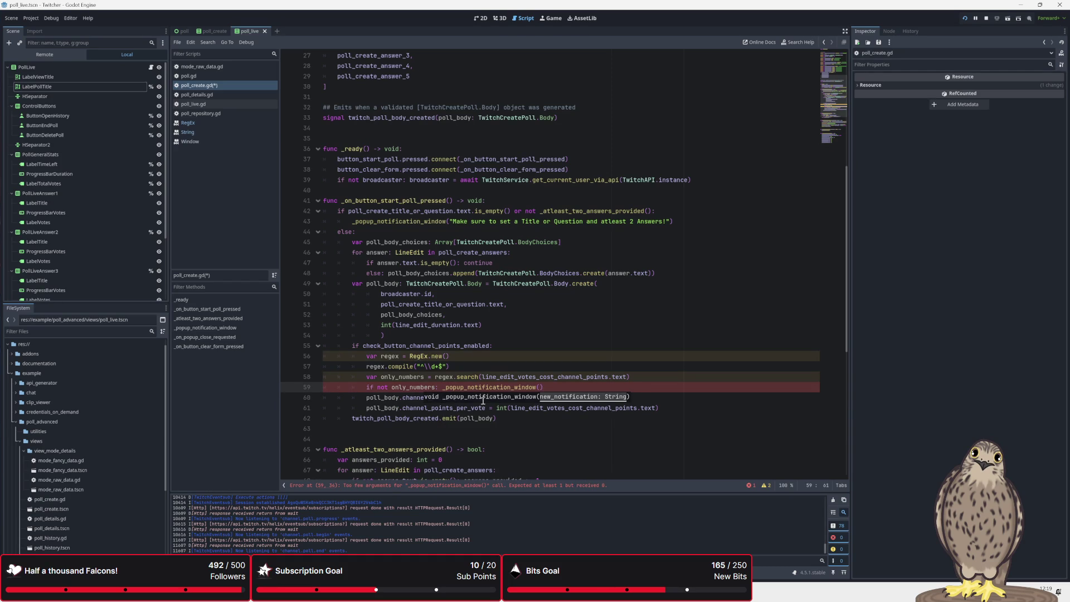
{"action": "type", "text": "\""}
{"action": "type", "text": "Make sure Chan"}
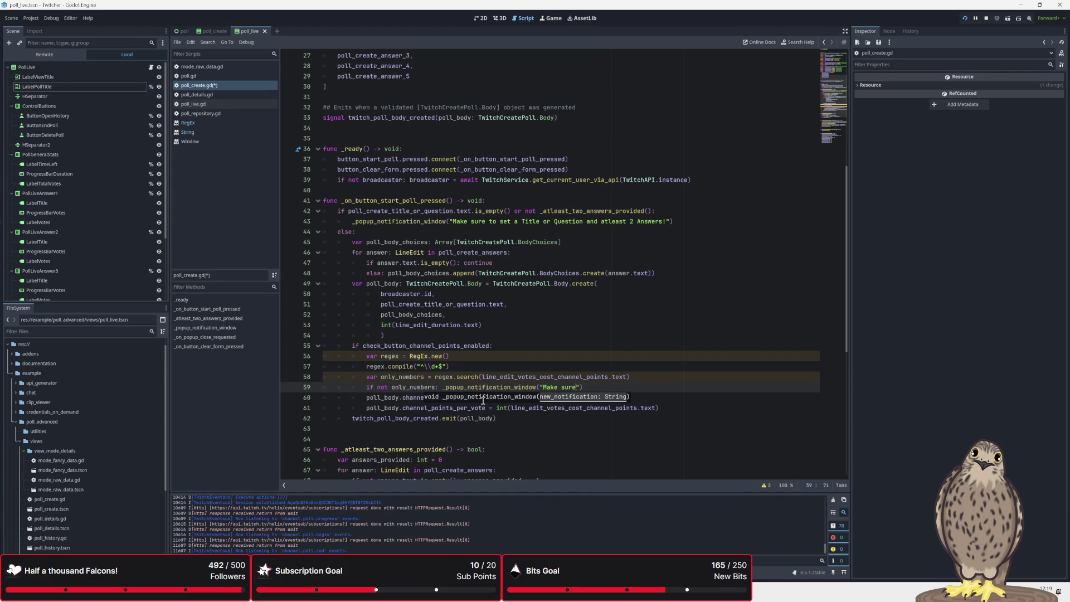
{"action": "type", "text": "nelpoints"}
{"action": "type", "text": " is onlk"}
{"action": "key", "text": "BackSpace"}
{"action": "key", "text": "BackSpace"}
{"action": "key", "text": "BackSpace"}
{"action": "type", "text": "Channelpoint "}
{"action": "type", "text": "Cost must be "}
{"action": "type", "text": "a N"}
{"action": "key", "text": "BackSpace"}
{"action": "type", "text": "Interger"}
{"action": "type", "text": " Numbe"}
{"action": "key", "text": "BackSpace"}
{"action": "key", "text": "BackSpace"}
{"action": "key", "text": "BackSpace"}
{"action": "type", "text": "(Full Number with"}
{"action": "type", "text": "out deci"}
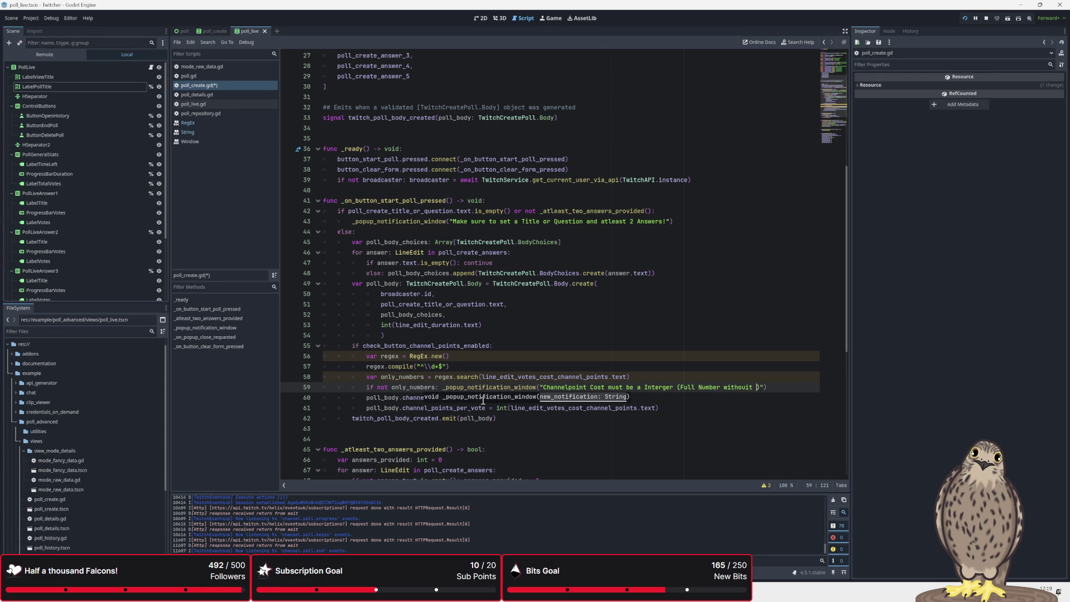
{"action": "type", "text": "mal"}
{"action": "type", "text": "s"}
{"action": "type", "text": ")."}
{"action": "key", "text": "ctrl+s"}
{"action": "key", "text": "Down"}
{"action": "key", "text": "Down"}
{"action": "key", "text": "Down"}
{"action": "scroll", "coordinate": [595, 361], "scroll_direction": "down", "scroll_amount": 1}
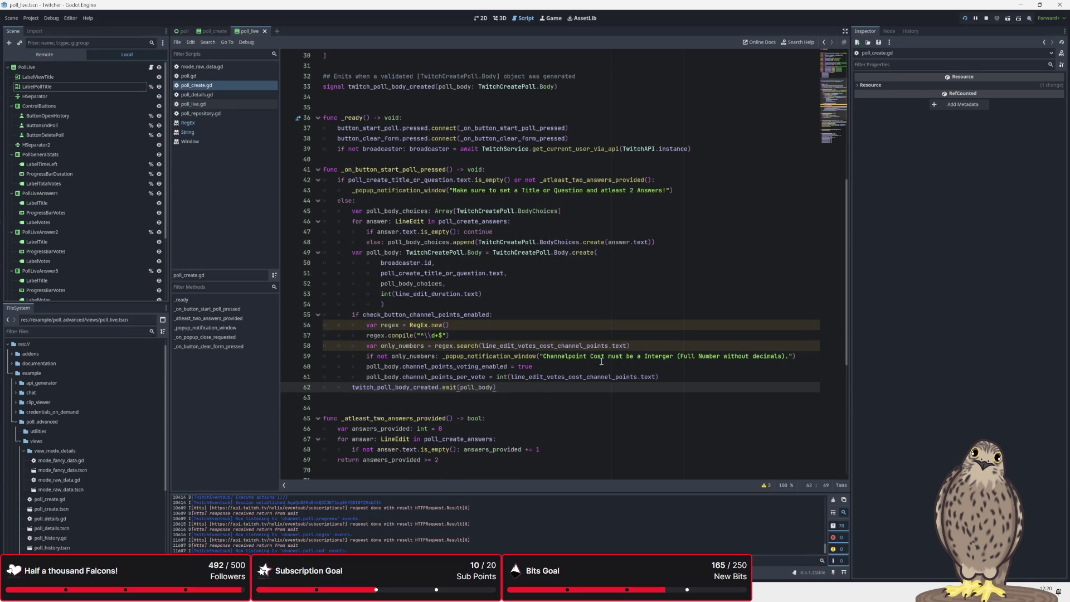
End the warning message with '!' and run the project to open the Twitcher poll window
{"action": "left_click", "coordinate": [791, 357]}
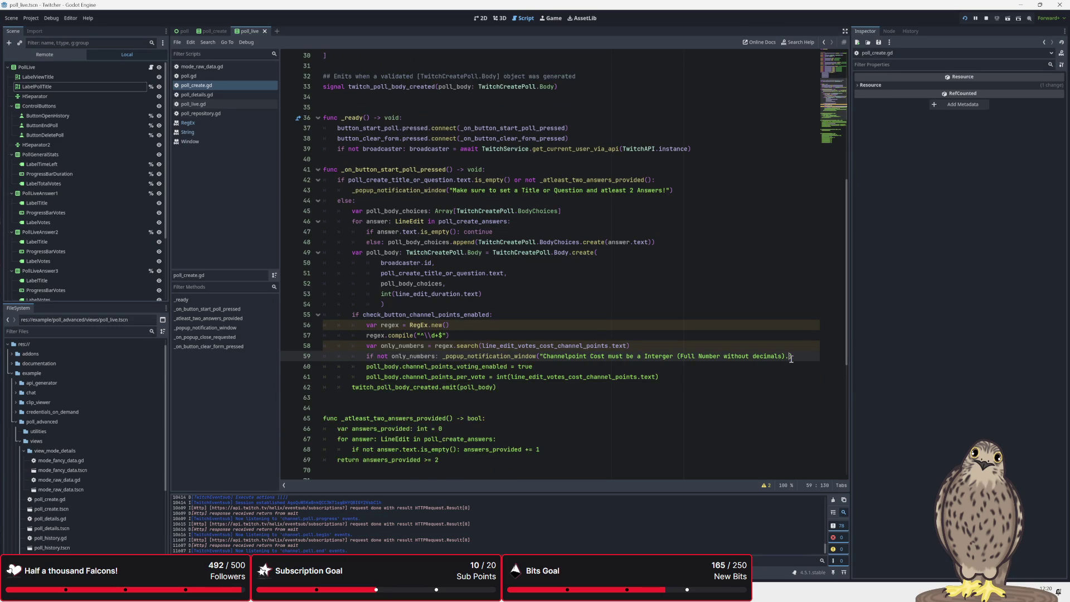
{"action": "type", "text": "!"}
{"action": "left_click", "coordinate": [549, 394]}
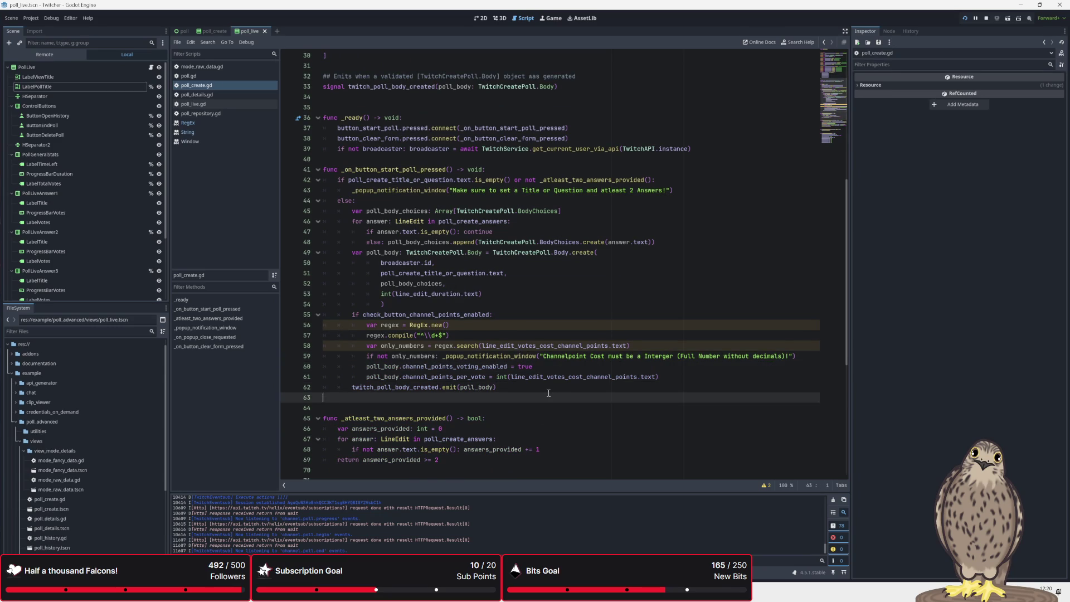
{"action": "key", "text": "F6"}
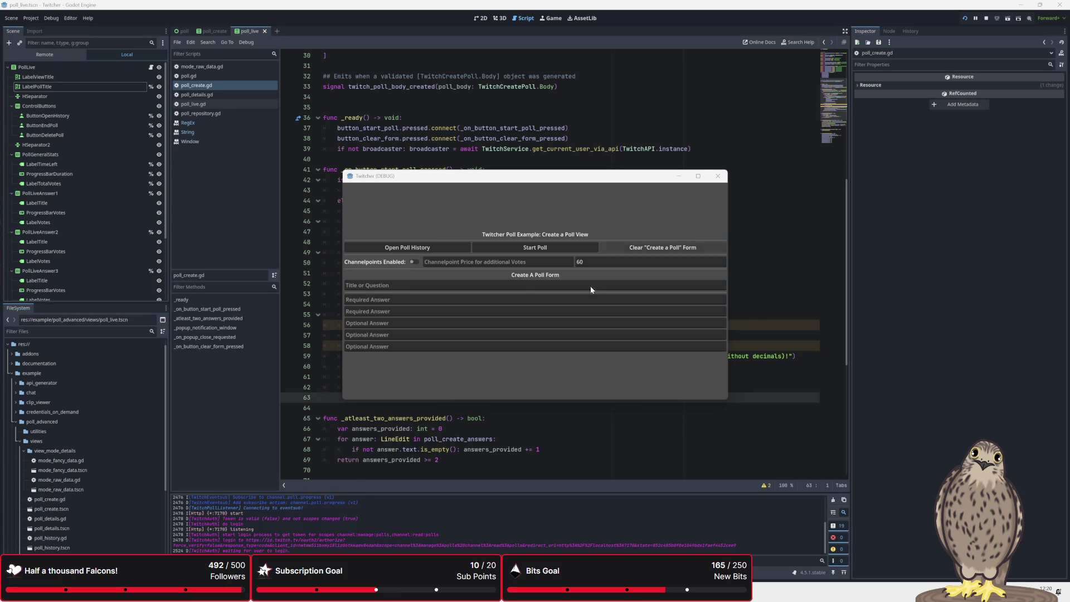
Enter price 'adwadwa', title 'qwe', and answers 'agaw' and 'agwgaw' in the poll form
{"action": "left_click", "coordinate": [503, 262]}
{"action": "type", "text": "adwadwa"}
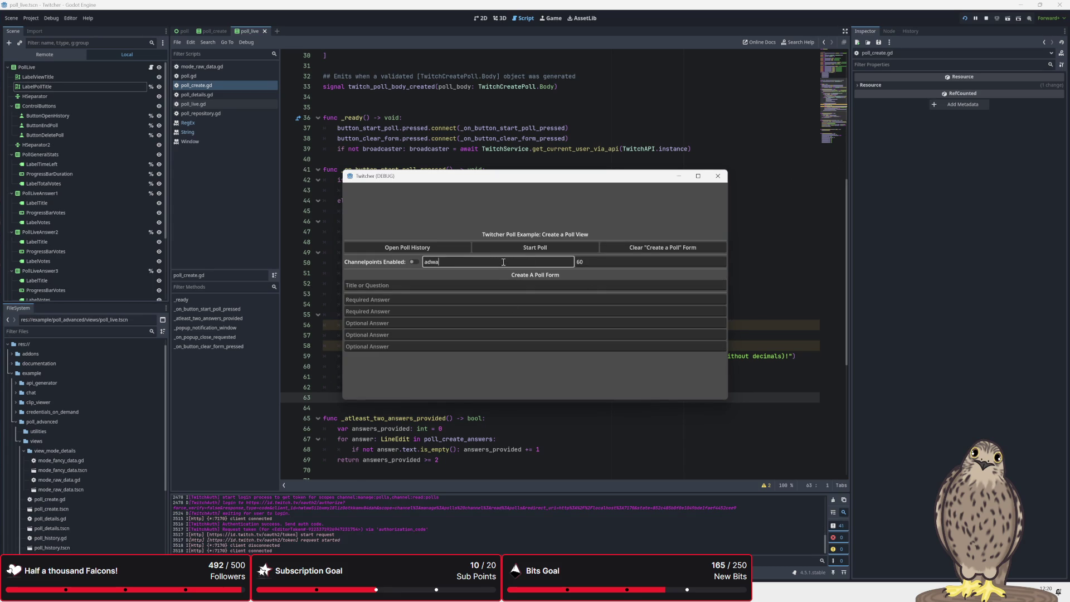
{"action": "left_click", "coordinate": [415, 286]}
{"action": "type", "text": "qwe"}
{"action": "left_click", "coordinate": [409, 300]}
{"action": "type", "text": "agaw"}
{"action": "left_click", "coordinate": [406, 311]}
{"action": "type", "text": "agwgaw"}
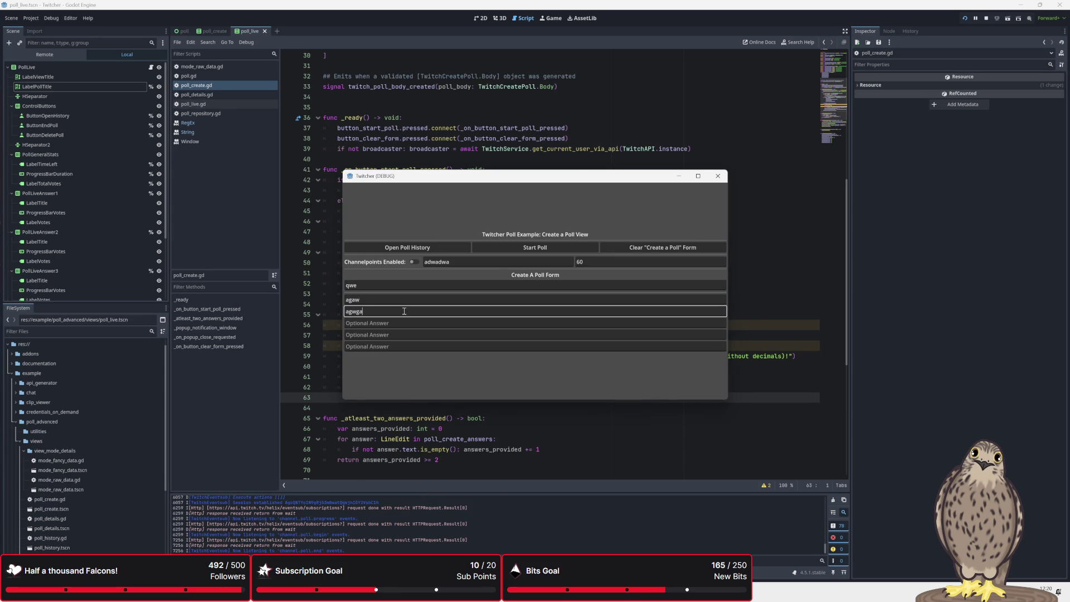
Enable channel points and start the poll, halting on line 68
{"action": "left_click_drag", "start_coordinate": [465, 180], "coordinate": [601, 315]}
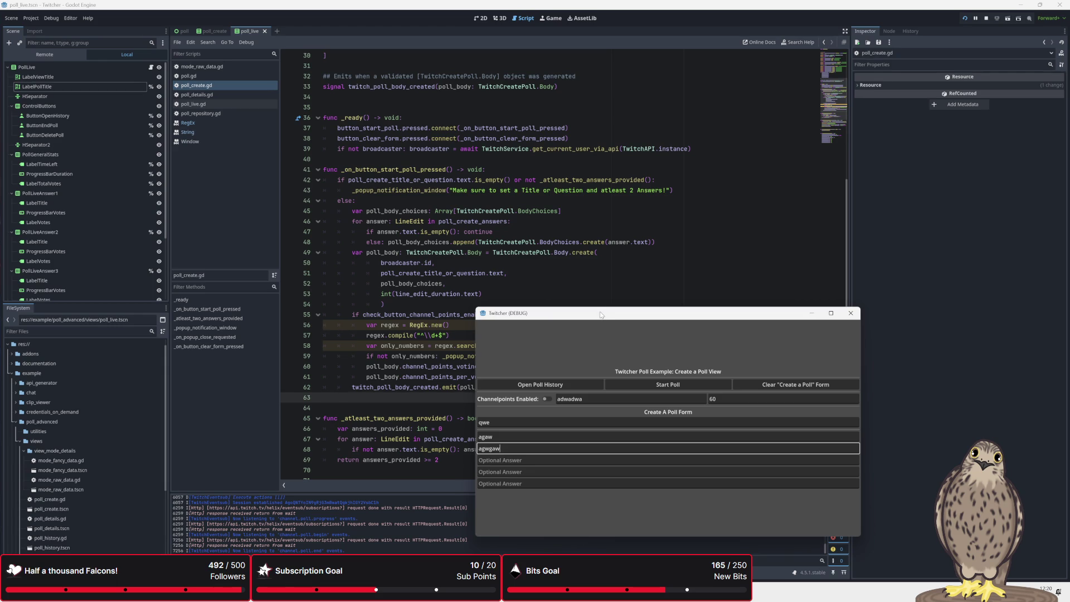
{"action": "left_click_drag", "start_coordinate": [602, 315], "coordinate": [553, 266]}
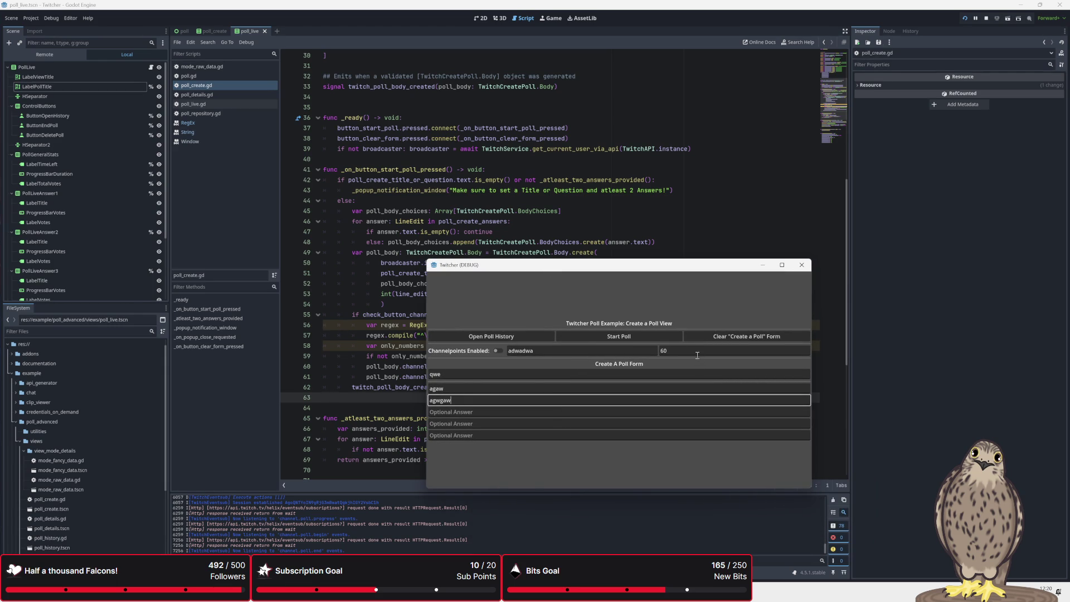
{"action": "left_click", "coordinate": [499, 351]}
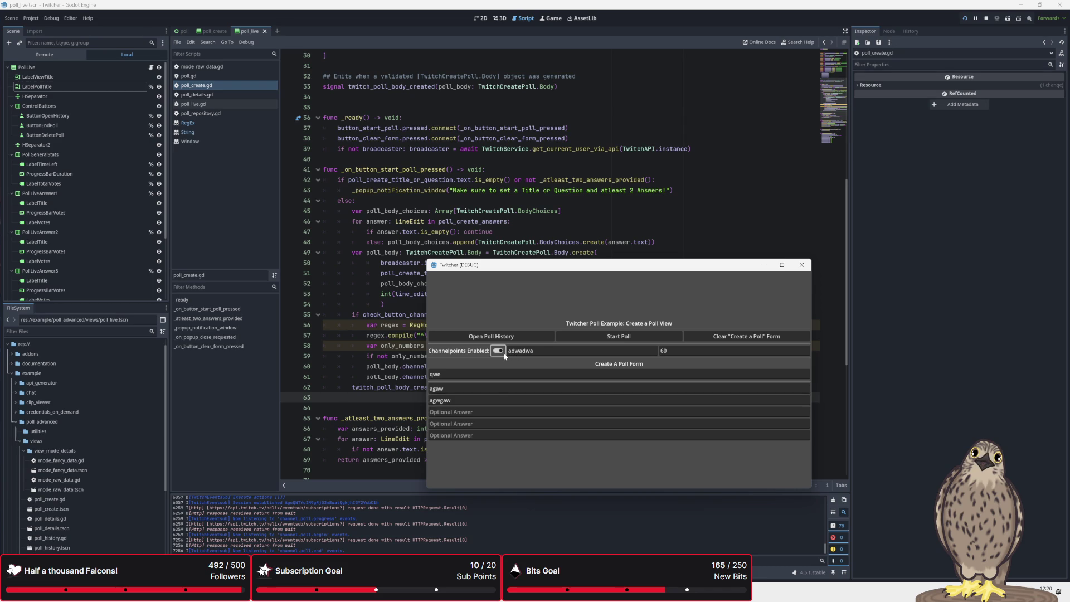
{"action": "left_click", "coordinate": [603, 334]}
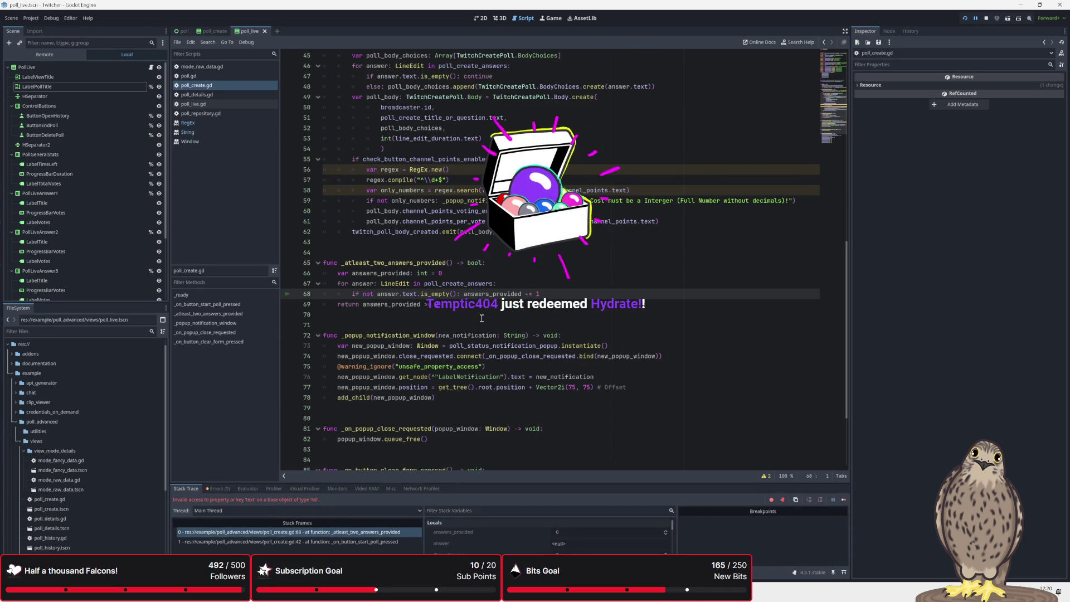
{"action": "scroll", "coordinate": [481, 317], "scroll_direction": "up", "scroll_amount": 2}
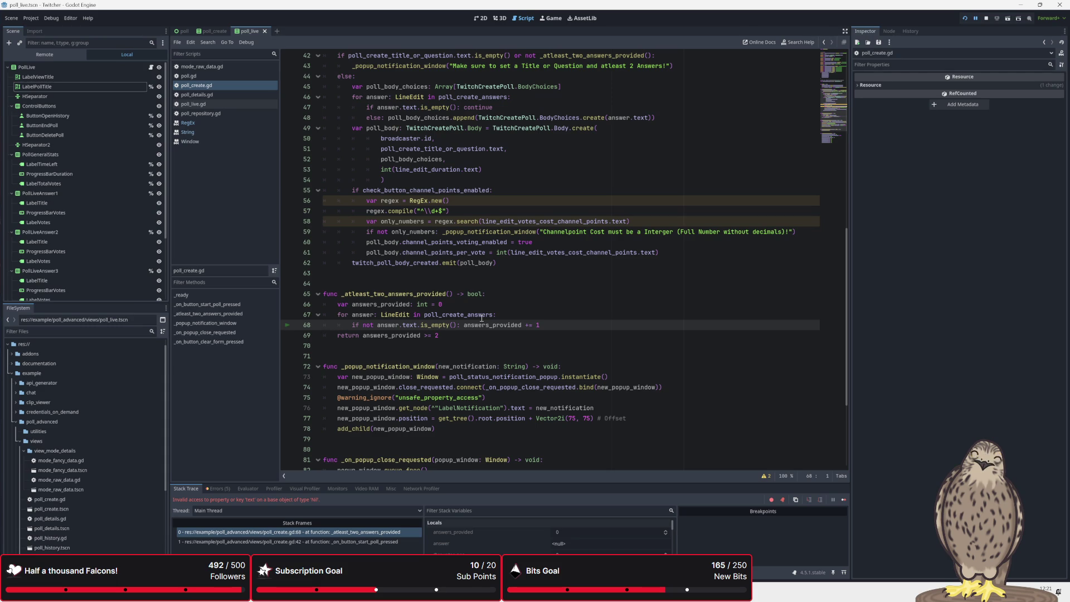
{"action": "scroll", "coordinate": [483, 317], "scroll_direction": "up", "scroll_amount": 1}
{"action": "left_click", "coordinate": [515, 301]}
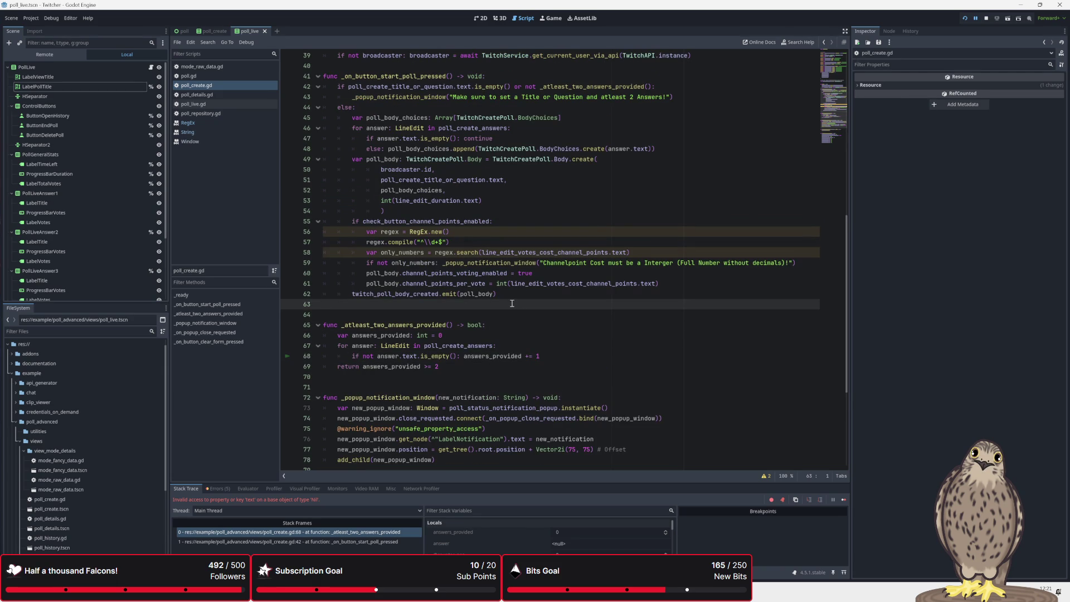
{"action": "left_click", "coordinate": [504, 317]}
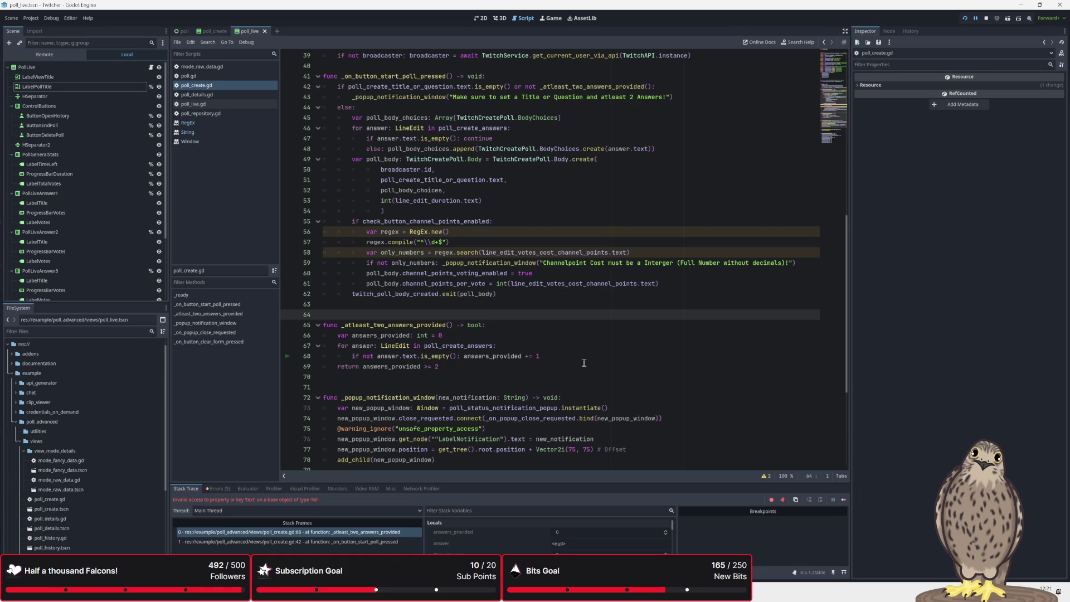
{"action": "scroll", "coordinate": [495, 324], "scroll_direction": "up", "scroll_amount": 1}
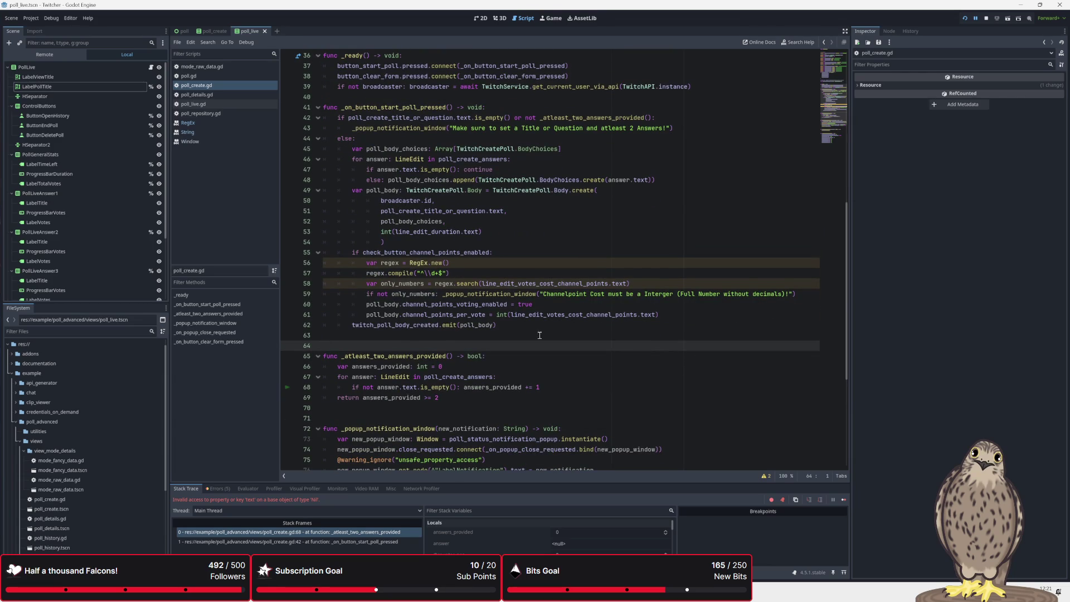
Show the script warnings and give regex on line 56 the type RegEx
{"action": "left_click", "coordinate": [767, 477]}
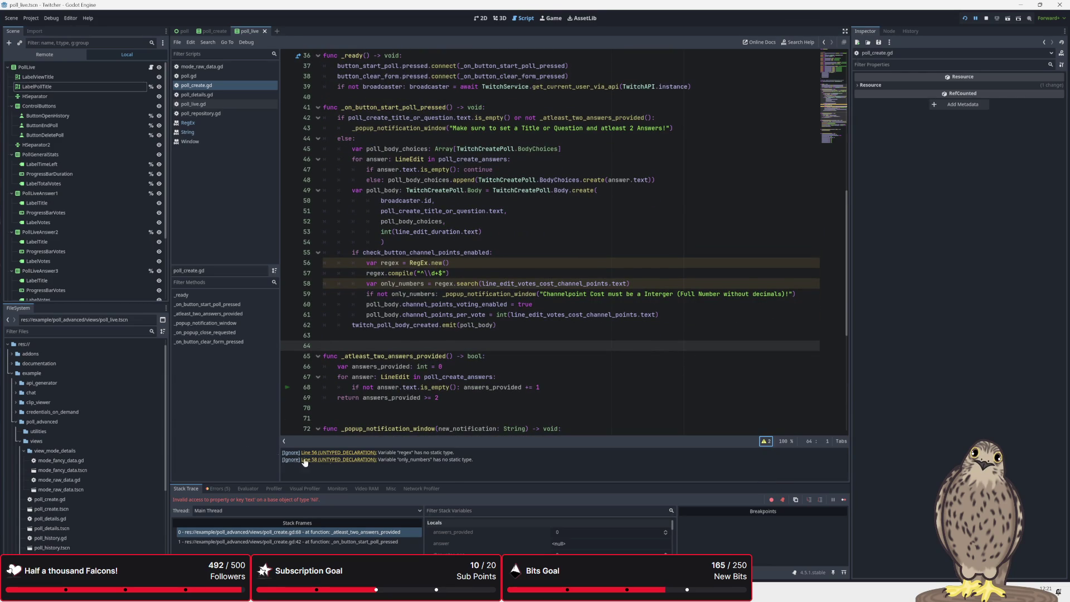
{"action": "left_click", "coordinate": [398, 263]}
{"action": "type", "text": ": Re"}
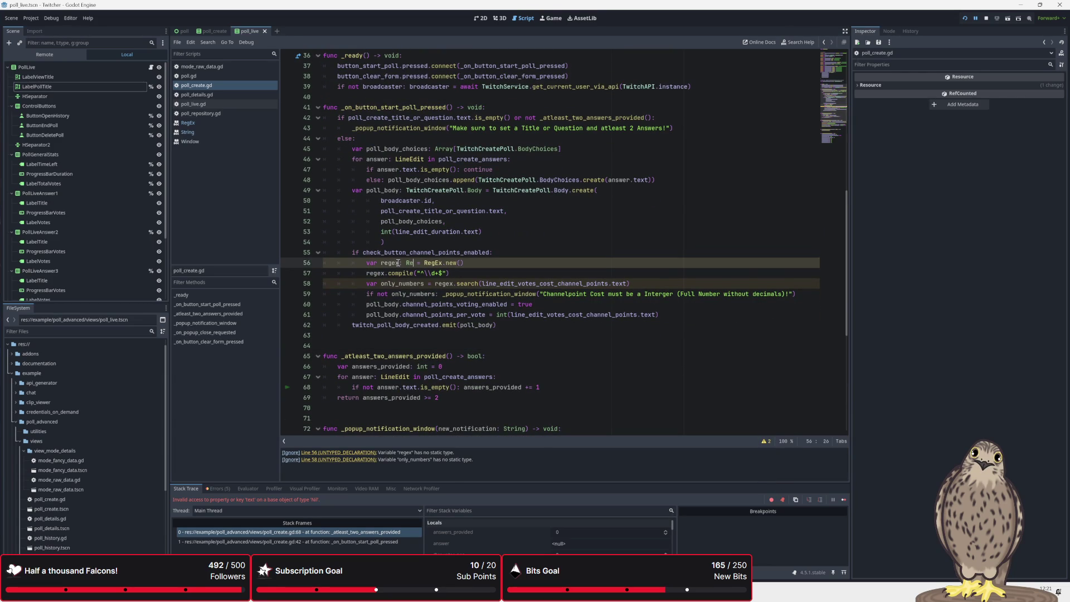
{"action": "type", "text": "gE"}
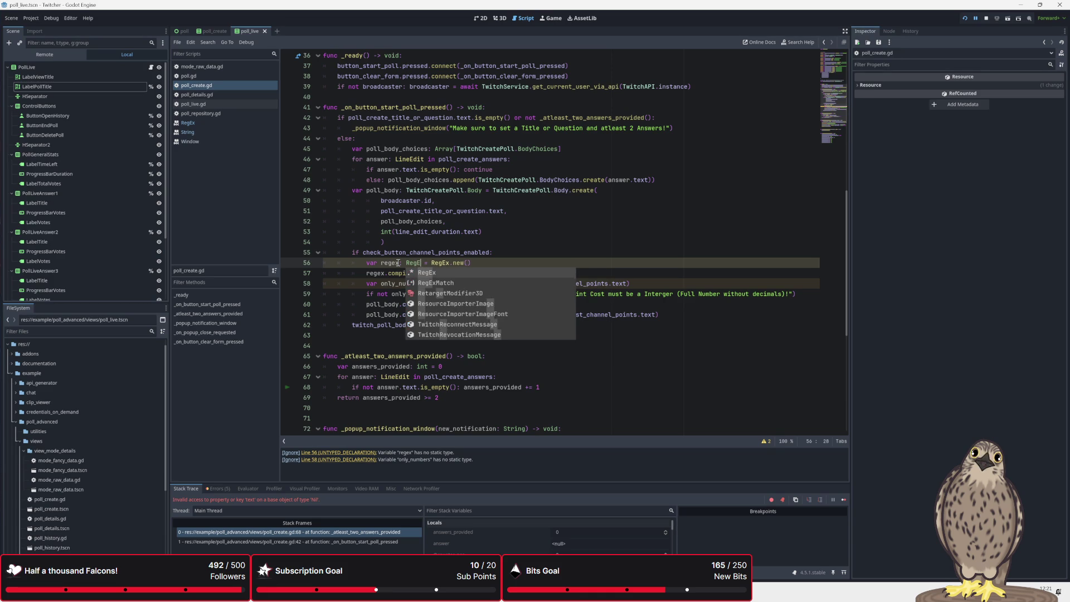
{"action": "key", "text": "Return"}
Type only_numbers on line 58 as RegExMatch instead of String, then view the RegExMatch reference
{"action": "key", "text": "Down"}
{"action": "key", "text": "Down"}
{"action": "key", "text": "Down"}
{"action": "key", "text": "Up"}
{"action": "type", "text": ": String"}
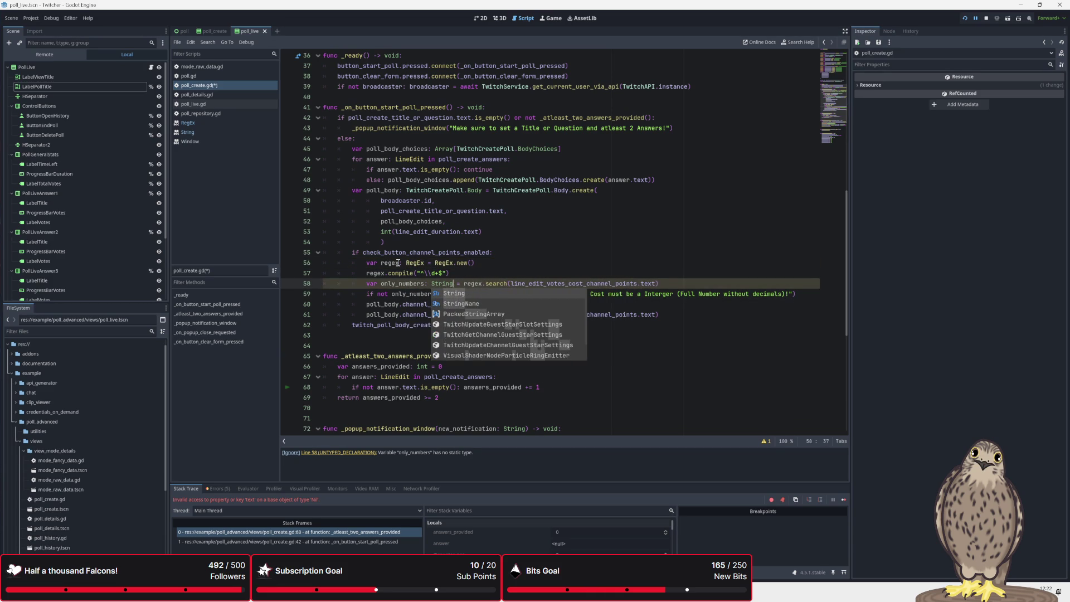
{"action": "key", "text": "Escape"}
{"action": "key", "text": "Down"}
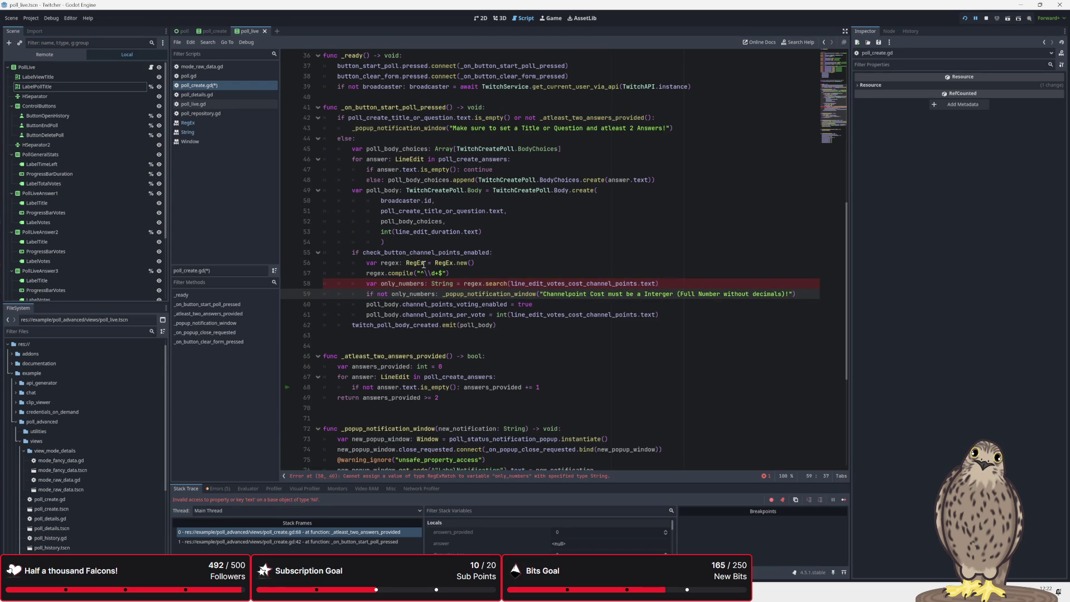
{"action": "mouse_move", "coordinate": [513, 287]}
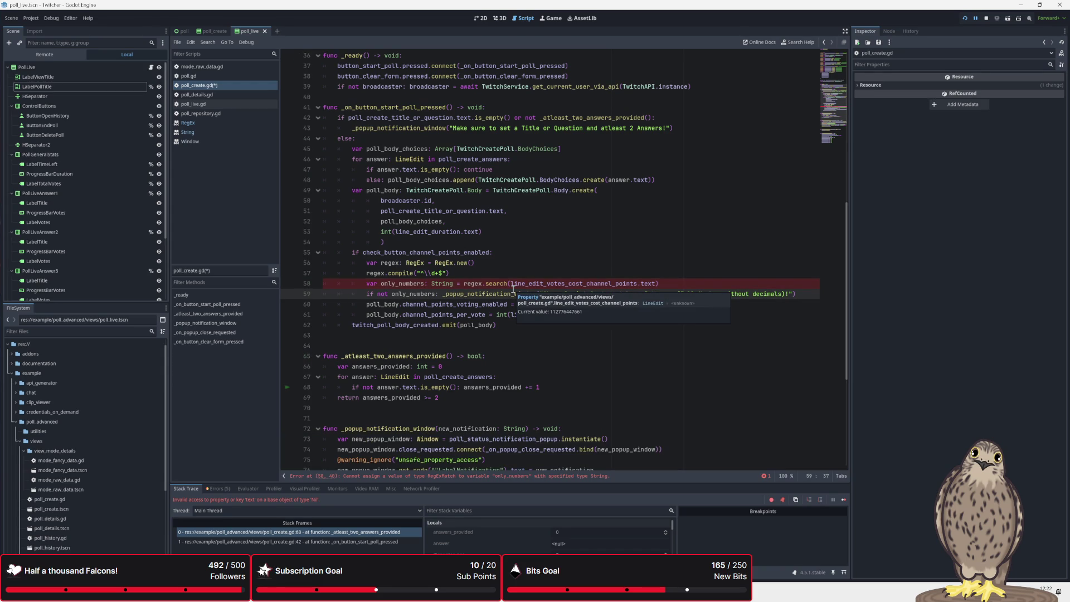
{"action": "left_click", "coordinate": [450, 284]}
{"action": "double_click", "coordinate": [449, 284]}
{"action": "type", "text": "RegExMatch"}
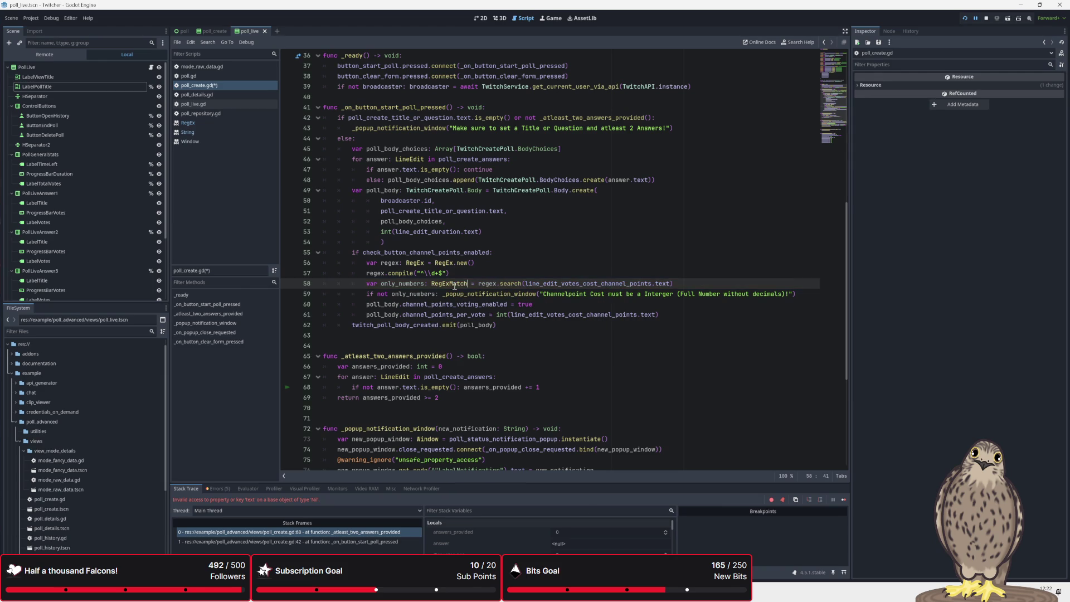
{"action": "left_click", "coordinate": [445, 294]}
{"action": "mouse_move", "coordinate": [454, 281]}
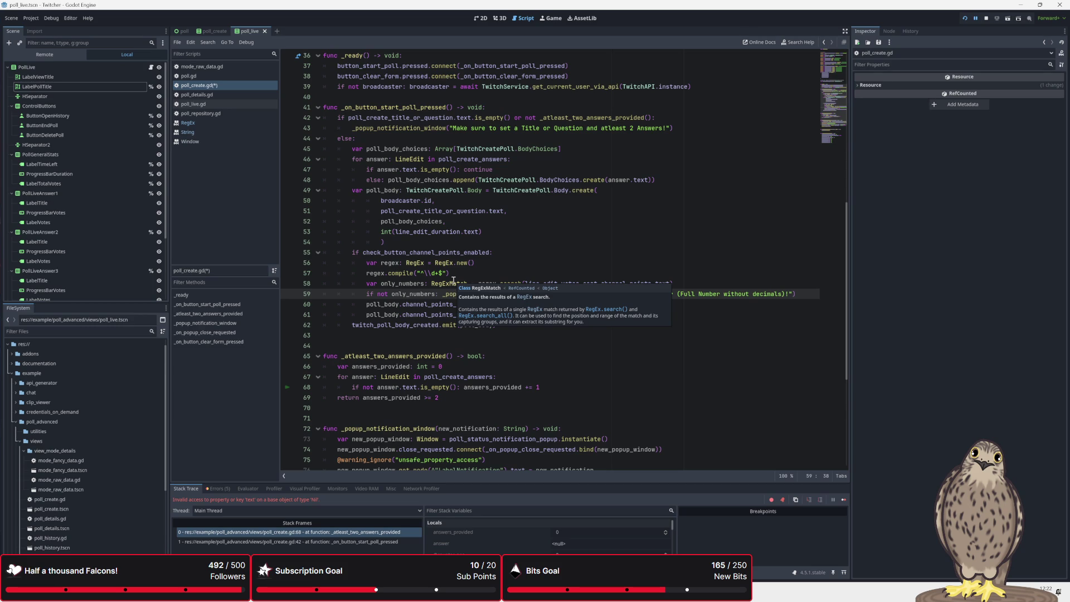
{"action": "left_click", "coordinate": [454, 282], "text": "ctrl"}
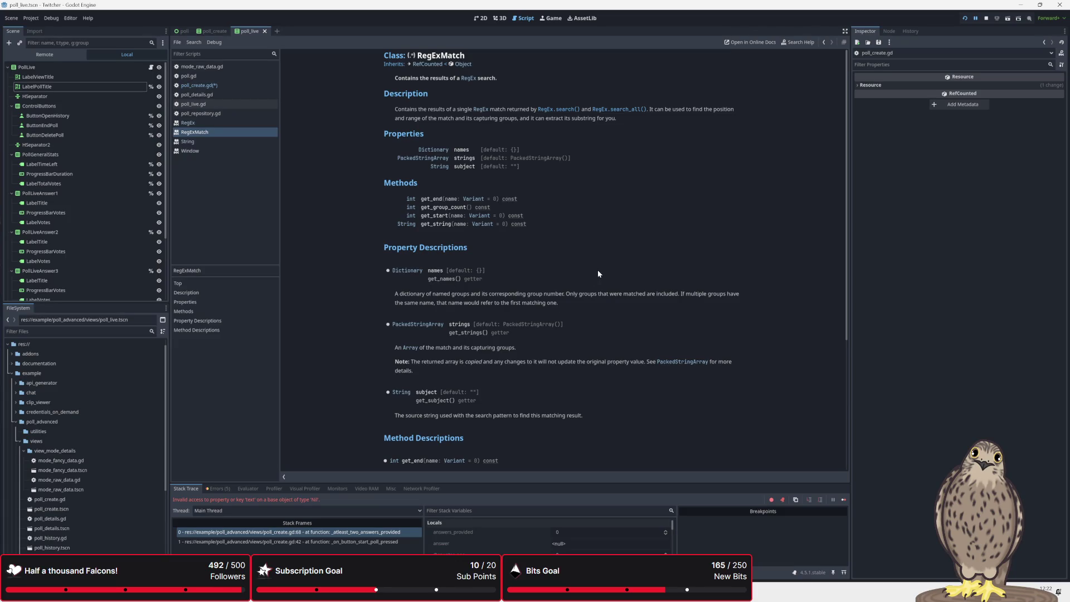
{"action": "scroll", "coordinate": [598, 272], "scroll_direction": "down", "scroll_amount": 5}
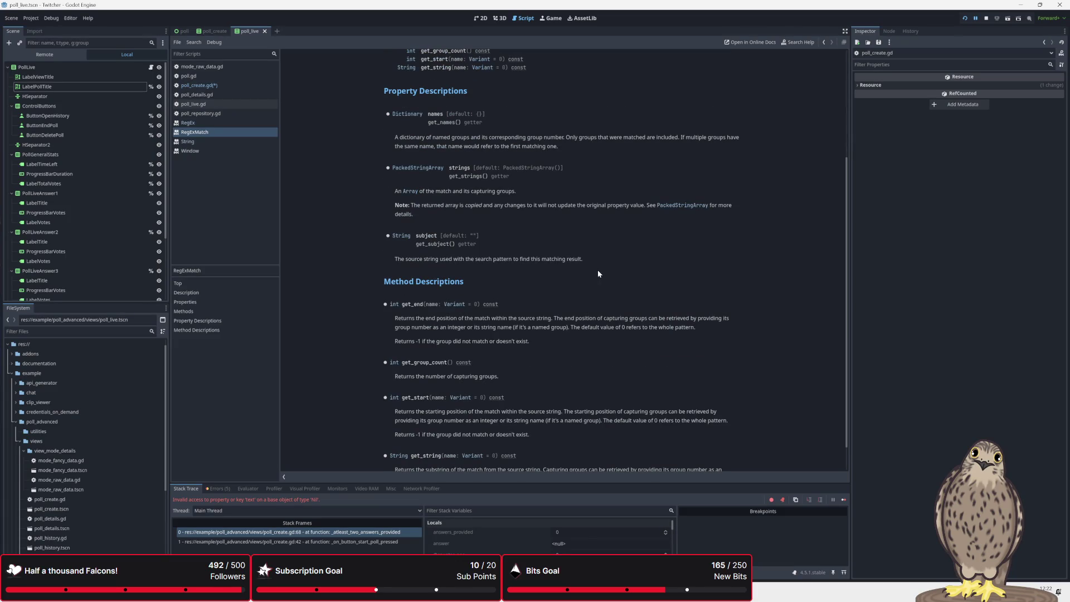
{"action": "scroll", "coordinate": [599, 273], "scroll_direction": "down", "scroll_amount": 1}
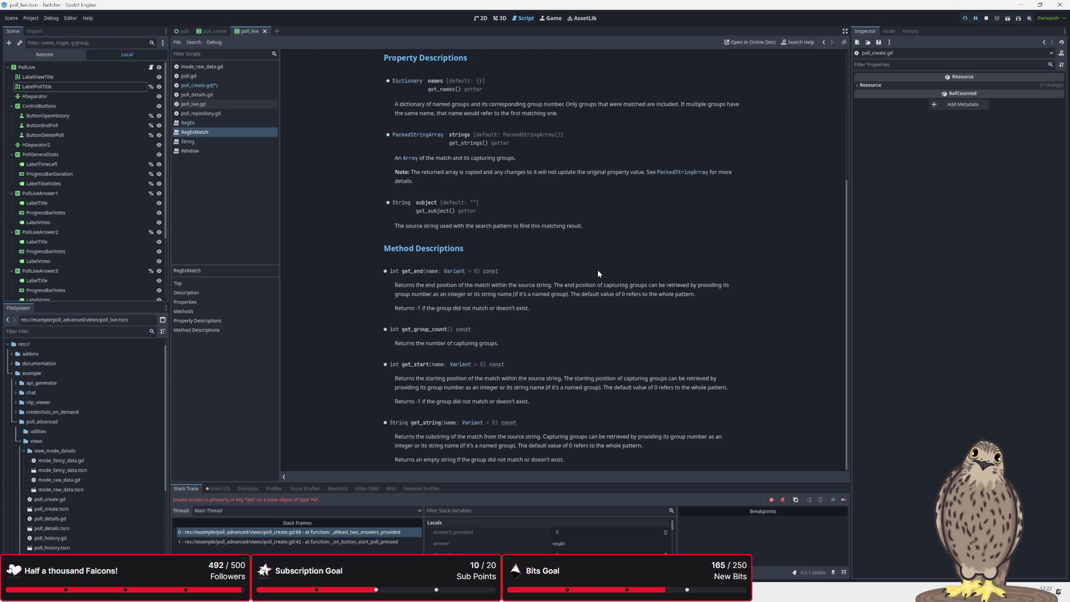
{"action": "scroll", "coordinate": [599, 272], "scroll_direction": "up", "scroll_amount": 6}
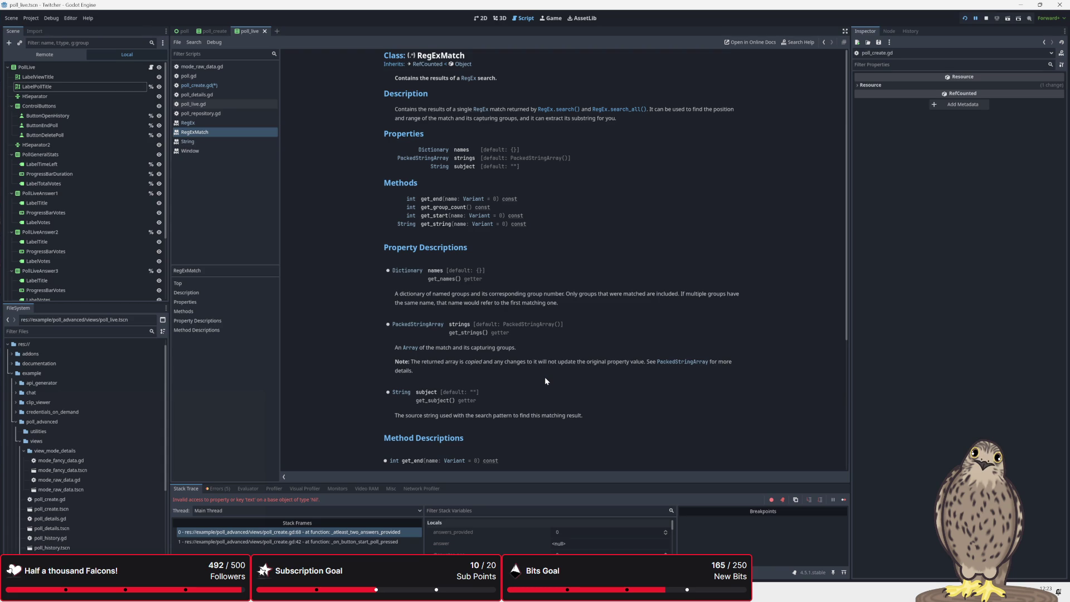
{"action": "left_click", "coordinate": [203, 86]}
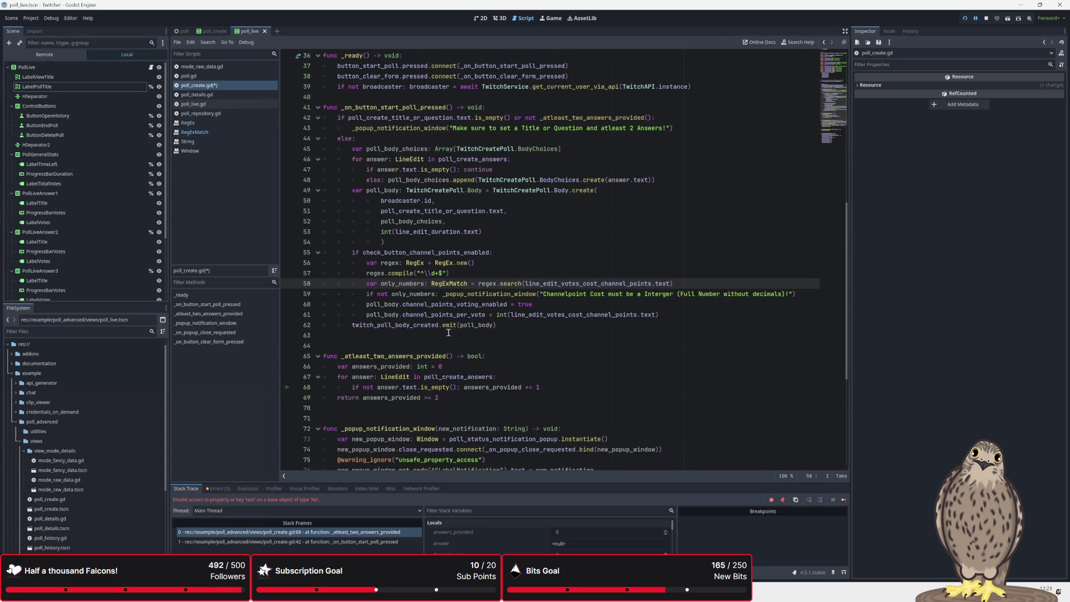
Show the debugger's Errors list in a taller panel and jump to the null-access error
{"action": "mouse_move", "coordinate": [508, 287]}
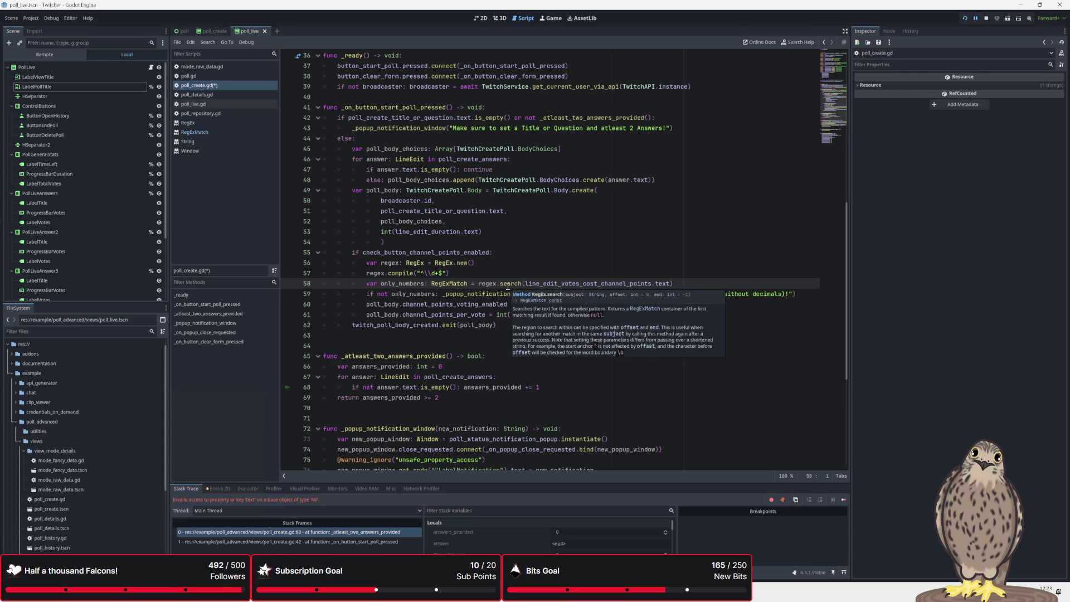
{"action": "scroll", "coordinate": [512, 264], "scroll_direction": "down", "scroll_amount": 4}
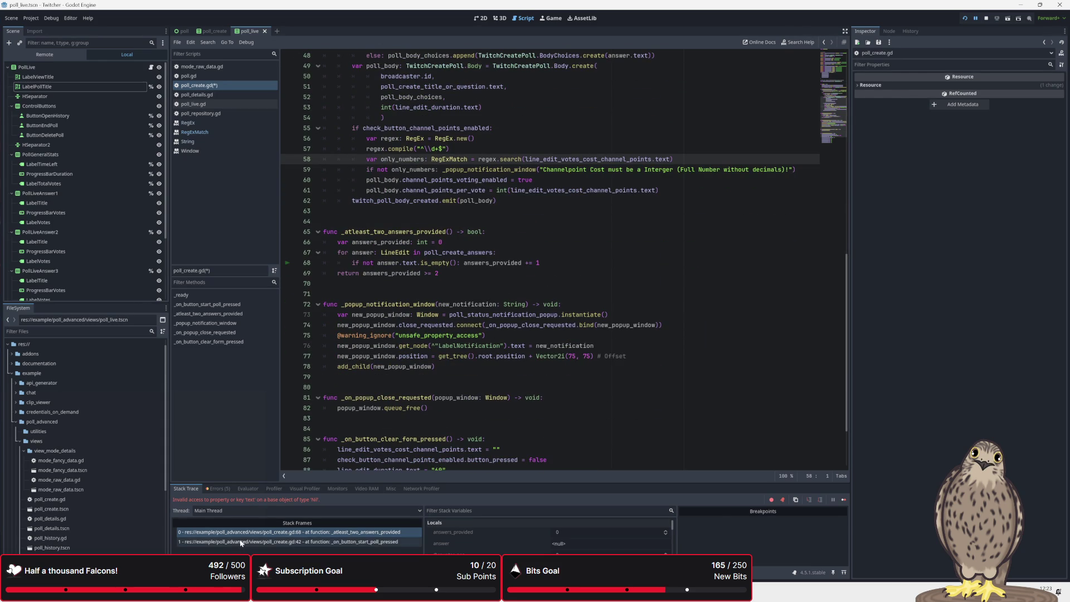
{"action": "left_click", "coordinate": [218, 488]}
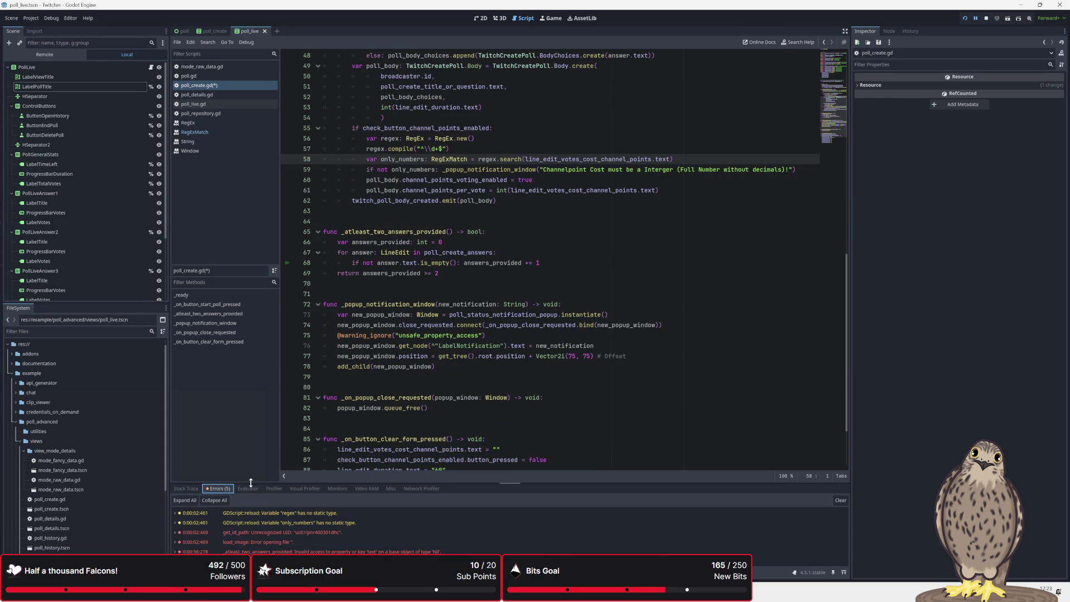
{"action": "left_click_drag", "start_coordinate": [251, 483], "coordinate": [252, 445]}
{"action": "left_click", "coordinate": [256, 515]}
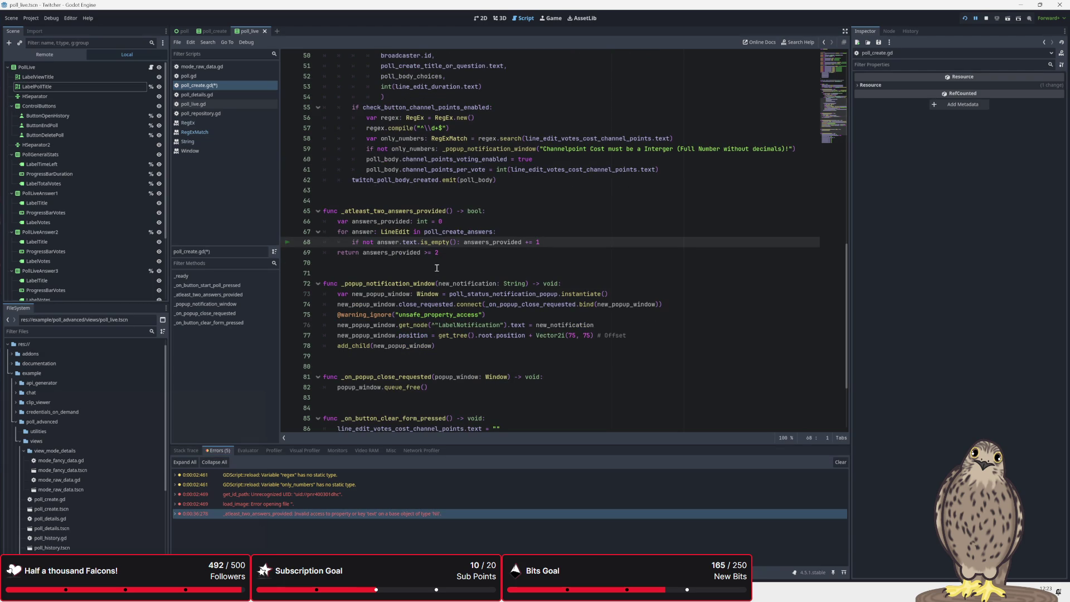
Inspect the variables on line 68, check stack frames, then switch to the Monitors panel
{"action": "scroll", "coordinate": [437, 268], "scroll_direction": "up", "scroll_amount": 3}
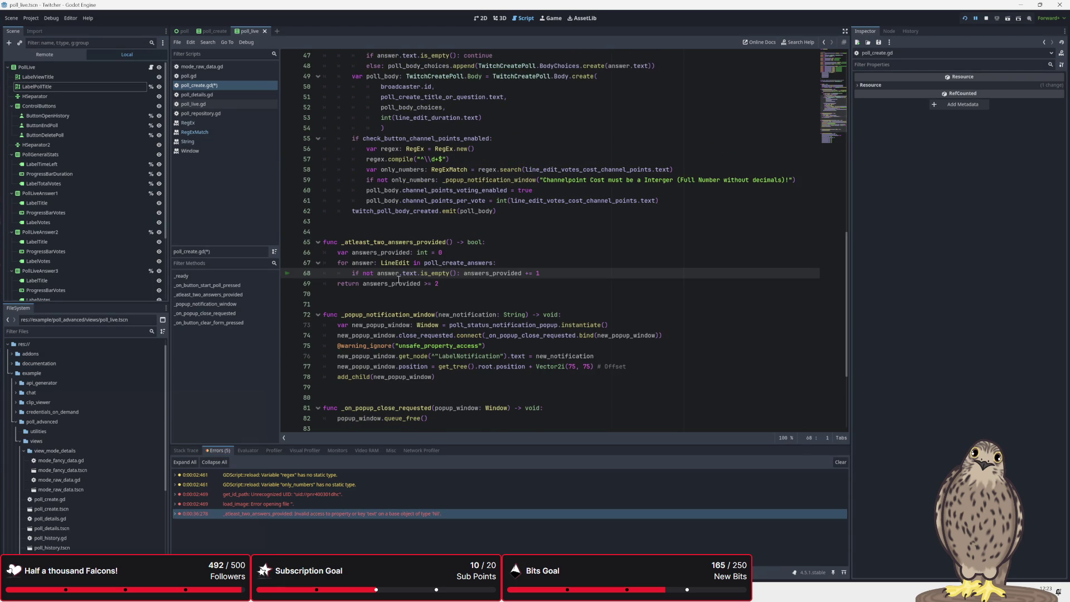
{"action": "mouse_move", "coordinate": [388, 335]}
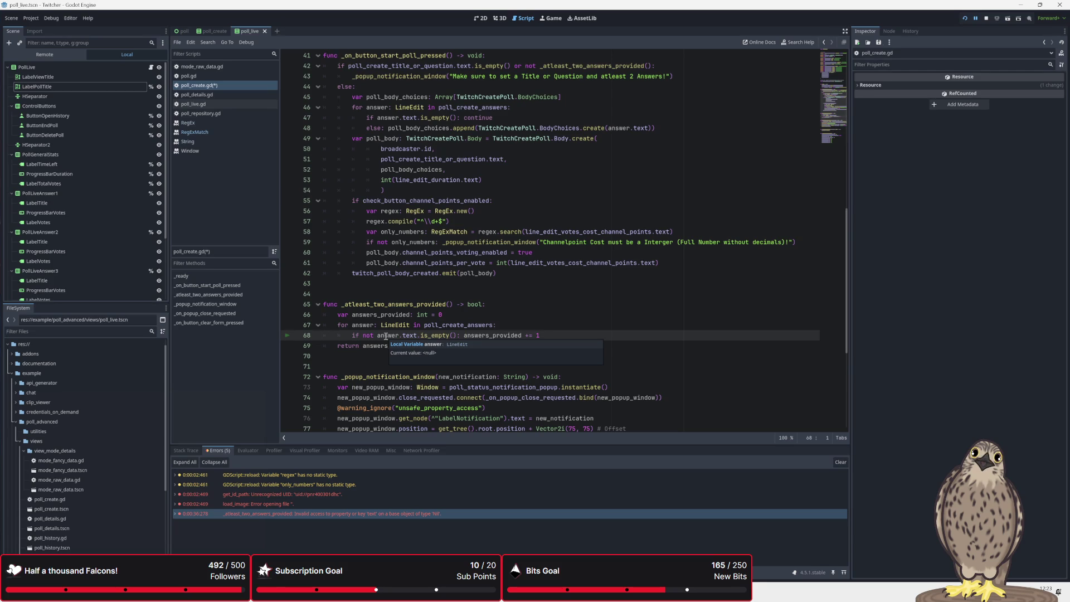
{"action": "mouse_move", "coordinate": [461, 327]}
{"action": "scroll", "coordinate": [446, 317], "scroll_direction": "up", "scroll_amount": 10}
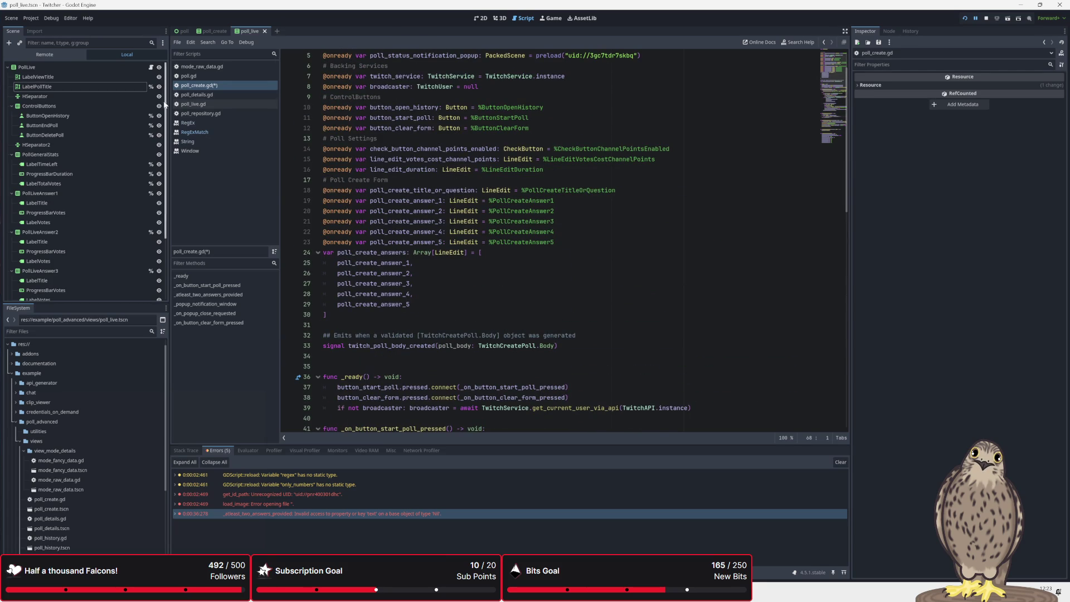
{"action": "left_click", "coordinate": [190, 451]}
{"action": "left_click", "coordinate": [217, 450]}
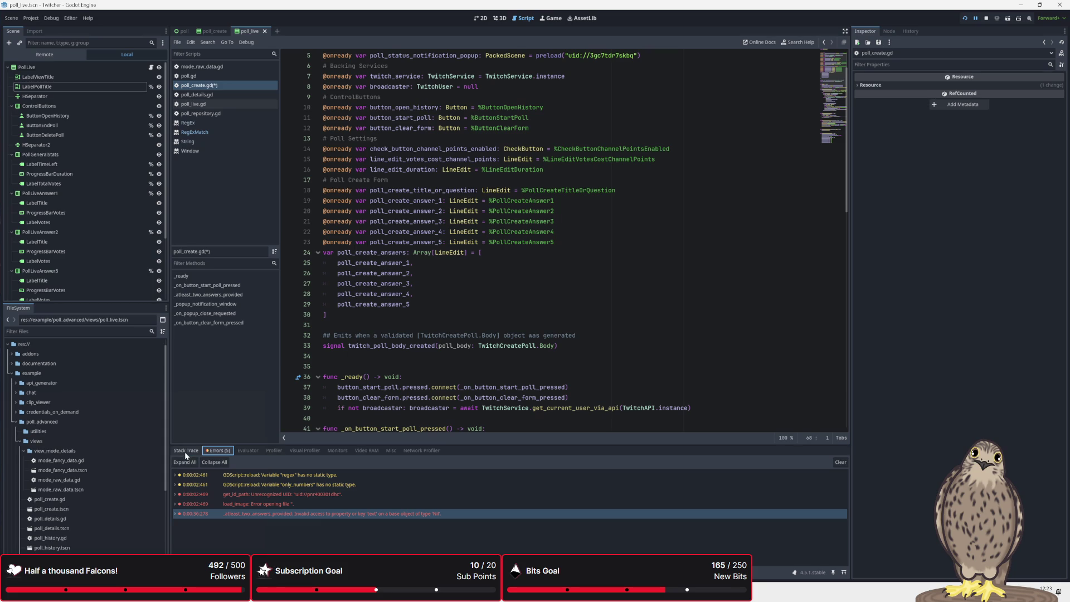
{"action": "left_click", "coordinate": [337, 451]}
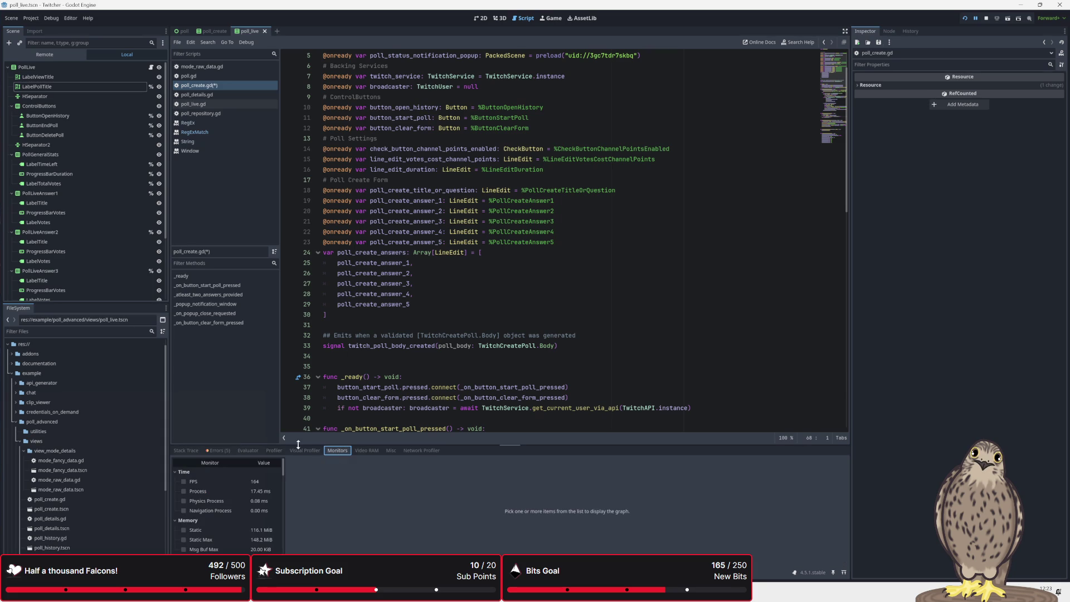
Enlarge the stack trace view and expand poll_create_answers, confirming its entries are all null
{"action": "left_click", "coordinate": [186, 450]}
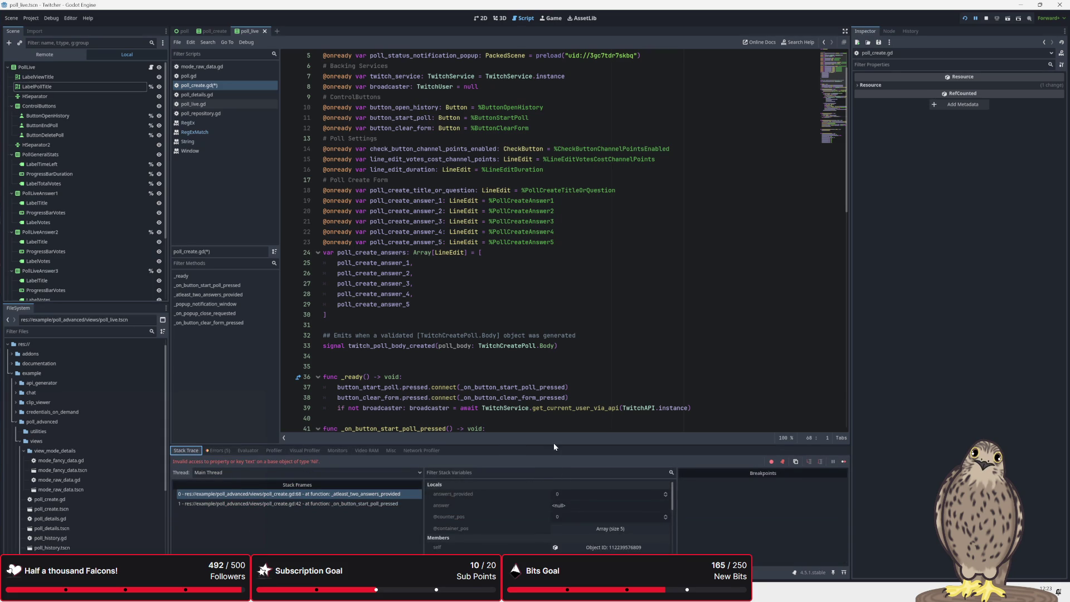
{"action": "left_click_drag", "start_coordinate": [553, 446], "coordinate": [554, 211]}
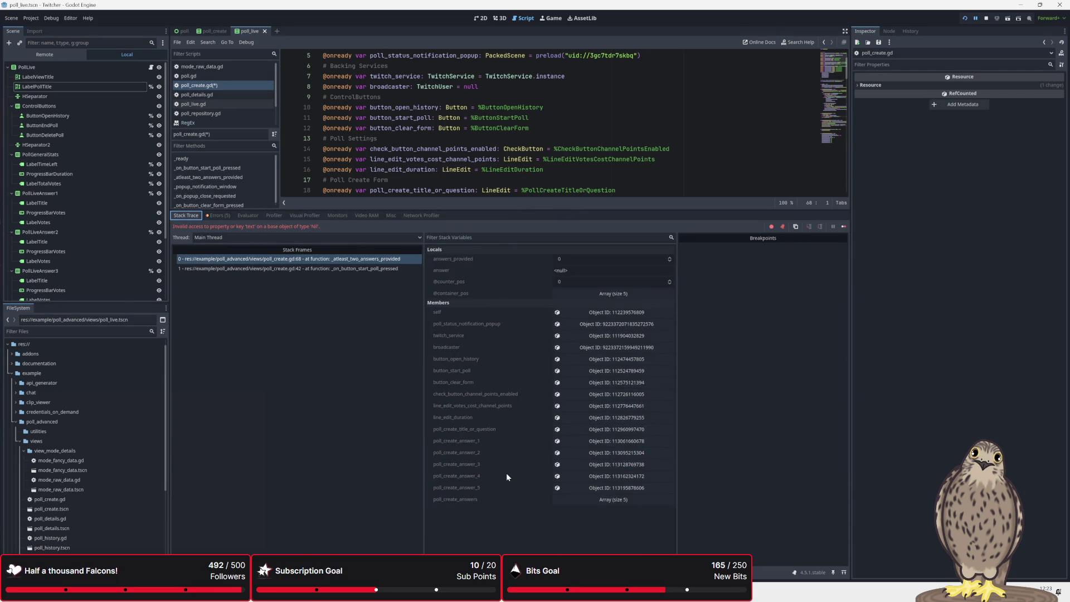
{"action": "left_click", "coordinate": [613, 500]}
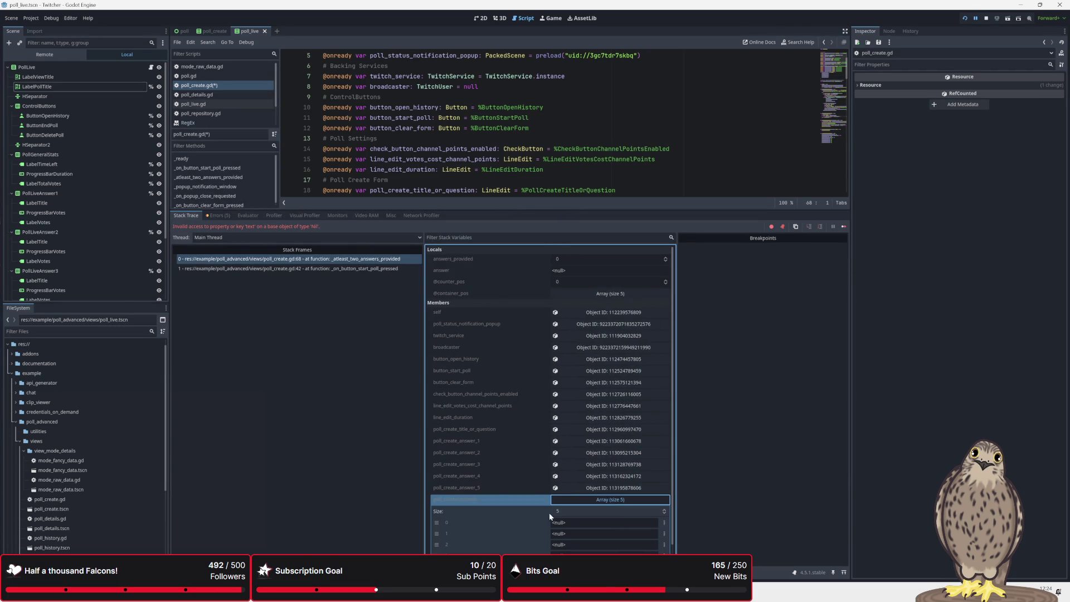
{"action": "scroll", "coordinate": [552, 516], "scroll_direction": "down", "scroll_amount": 1}
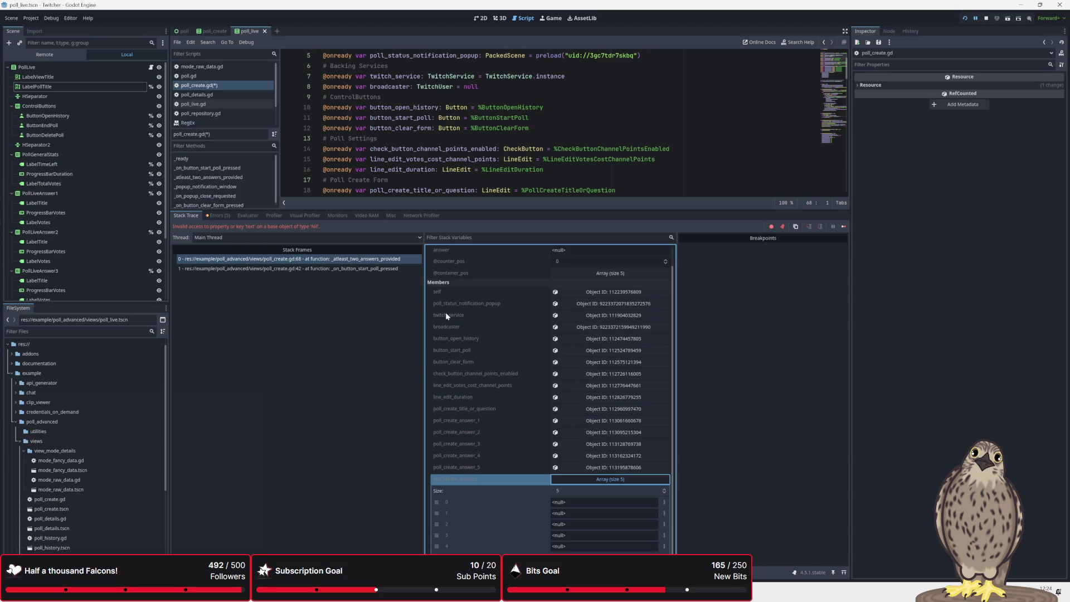
{"action": "left_click_drag", "start_coordinate": [456, 210], "coordinate": [437, 411]}
{"action": "left_click", "coordinate": [452, 263]}
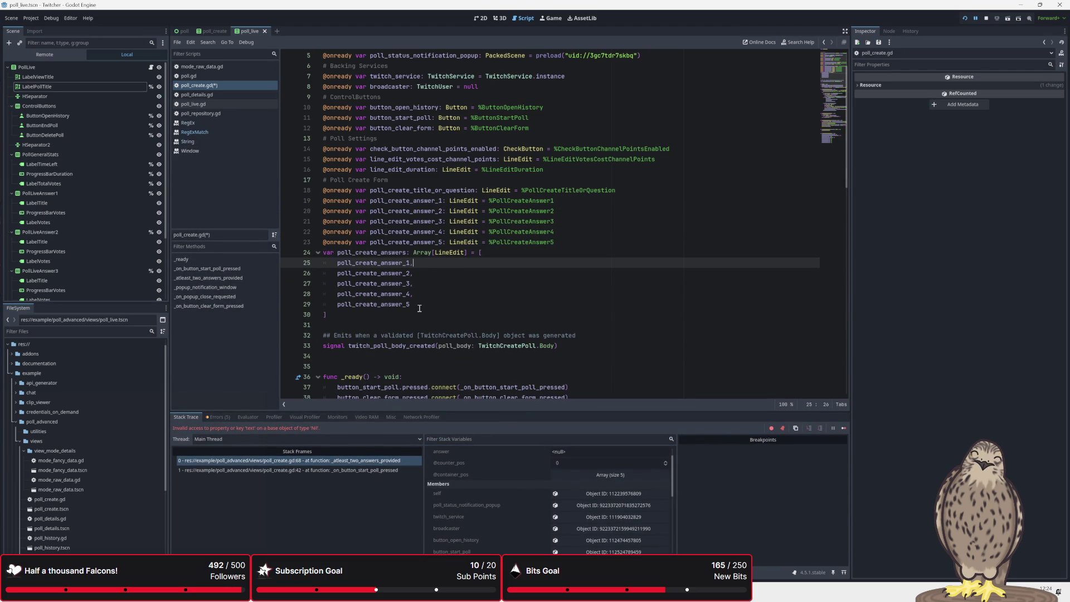
Remove the poll_create_answers array entries and review the declarations on lines 18–30
{"action": "left_click_drag", "start_coordinate": [445, 304], "coordinate": [303, 257]}
{"action": "key", "text": "ctrl+z"}
{"action": "key", "text": "ctrl+z"}
{"action": "key", "text": "ctrl+z"}
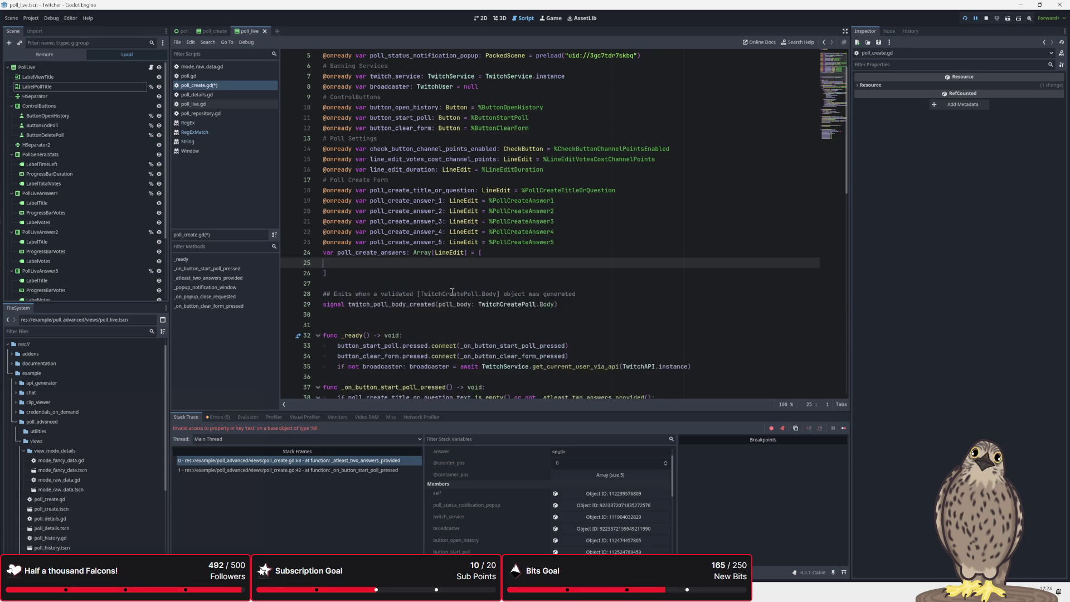
{"action": "left_click", "coordinate": [452, 291]}
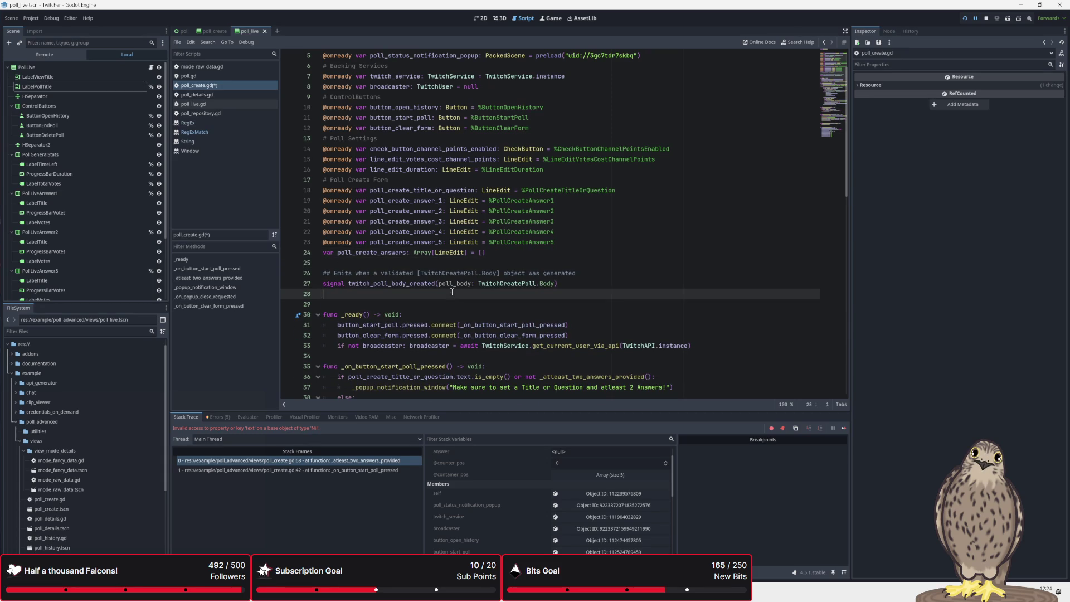
{"action": "scroll", "coordinate": [424, 313], "scroll_direction": "down", "scroll_amount": 2}
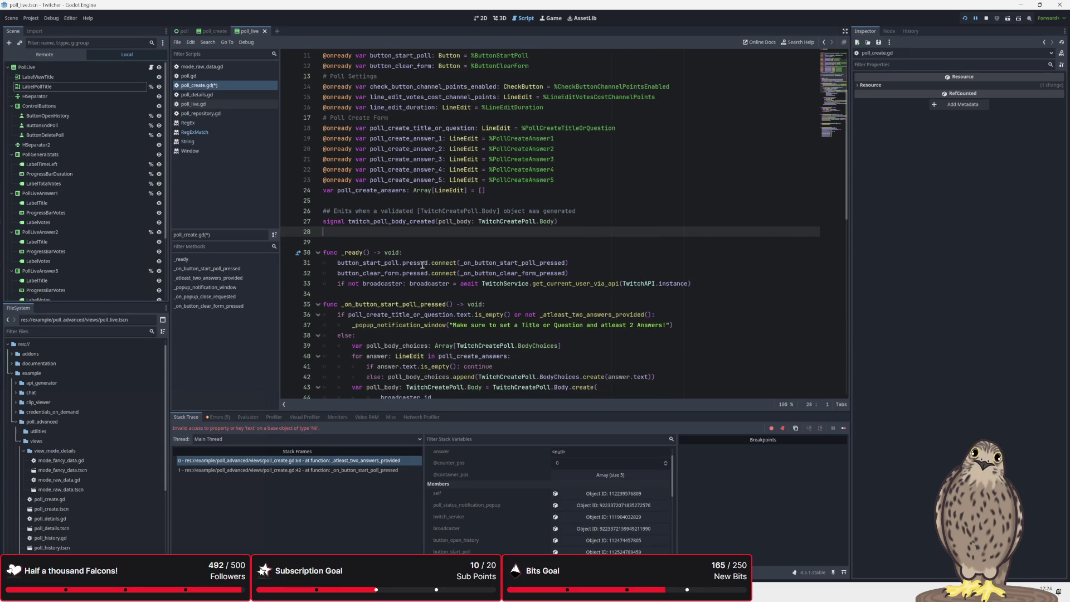
{"action": "mouse_move", "coordinate": [490, 190]}
{"action": "left_mouse_down"}
{"action": "mouse_move", "coordinate": [278, 172]}
{"action": "mouse_move", "coordinate": [274, 181]}
{"action": "left_mouse_up"}
{"action": "left_click", "coordinate": [555, 180]}
{"action": "left_click_drag", "start_coordinate": [554, 180], "coordinate": [549, 128]}
{"action": "left_click", "coordinate": [485, 253]}
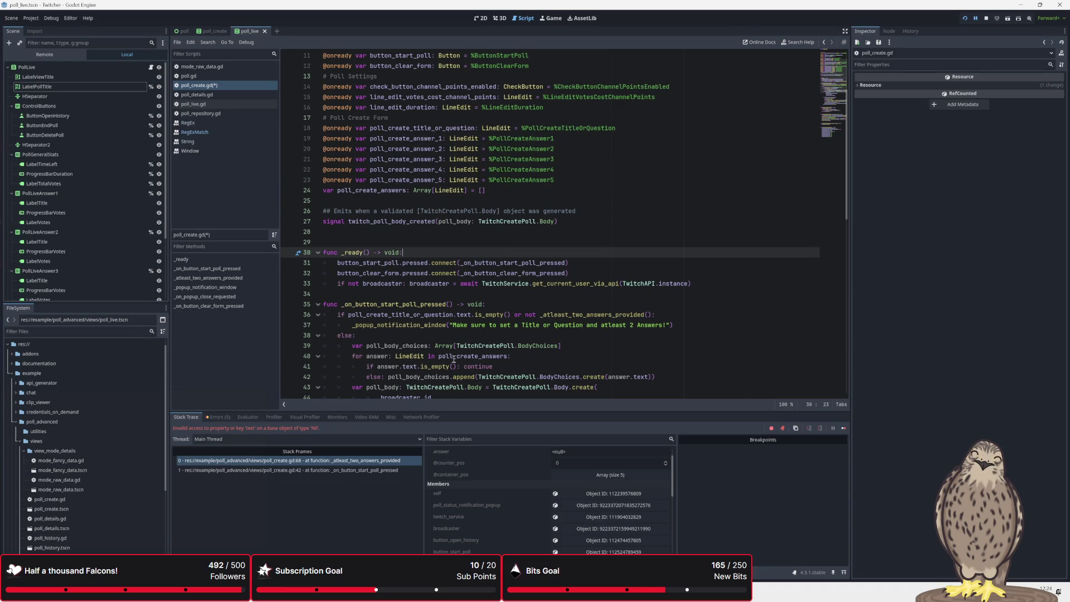
{"action": "scroll", "coordinate": [415, 212], "scroll_direction": "up", "scroll_amount": 1}
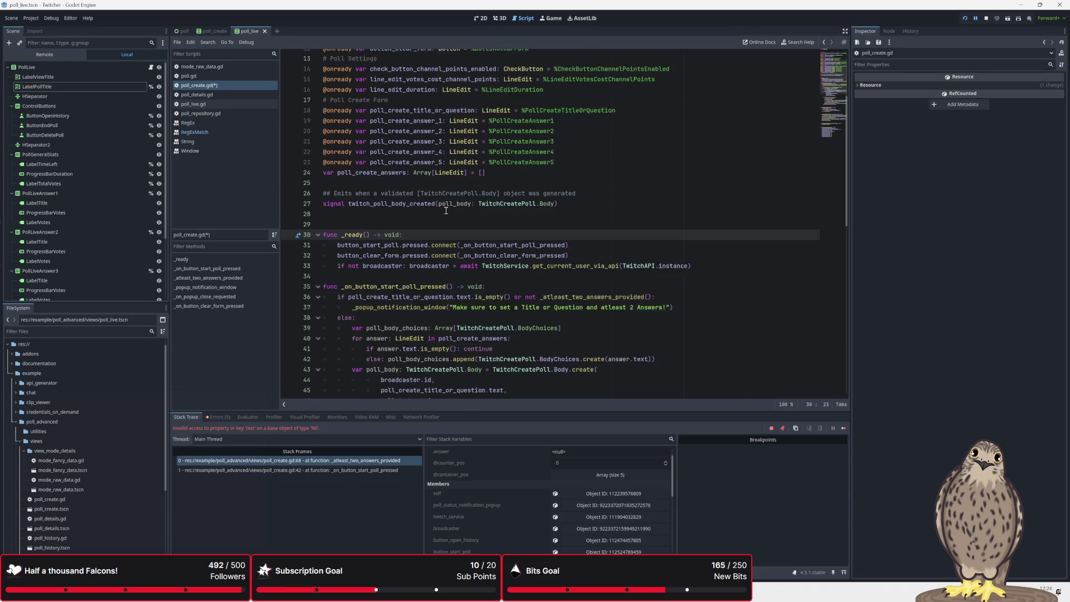
{"action": "left_click", "coordinate": [412, 230]}
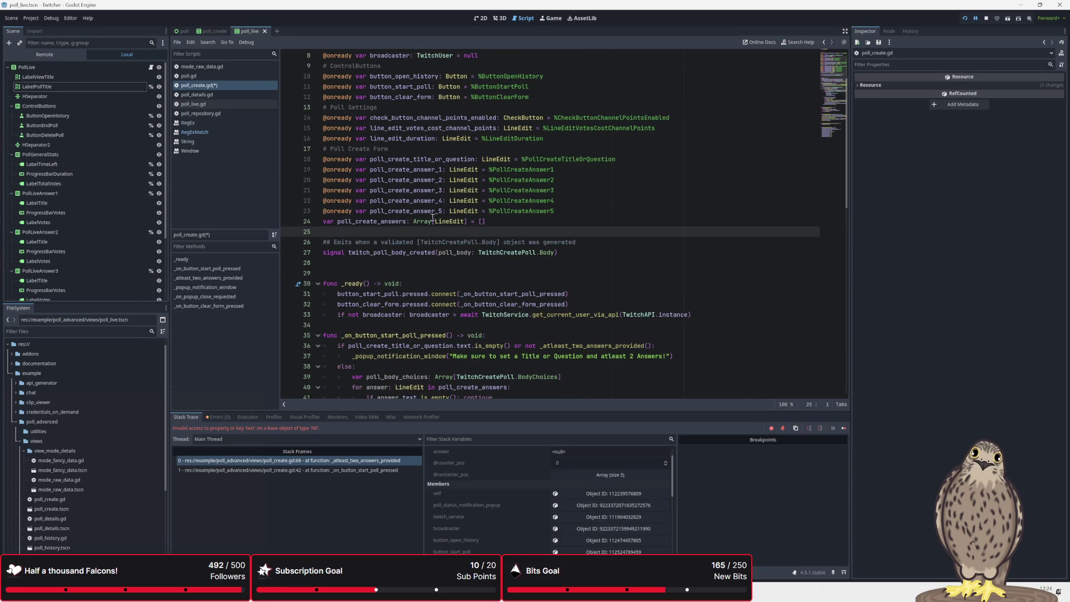
{"action": "left_click", "coordinate": [480, 221]}
{"action": "key", "text": "Return"}
{"action": "type", "text": "poll_create_answer_1, \tpoll_create_answer_2, \tpoll_create_answer_3, \tpoll_create_answer_4, \tpoll_create_answer_5"}
{"action": "left_click", "coordinate": [322, 229], "text": "shift"}
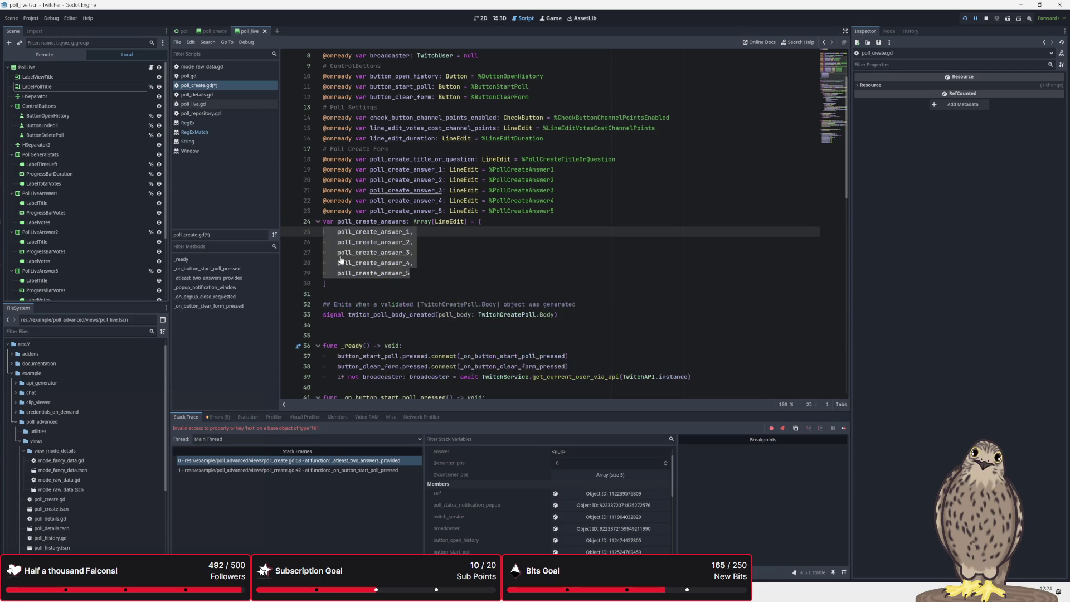
{"action": "left_click", "coordinate": [328, 223]}
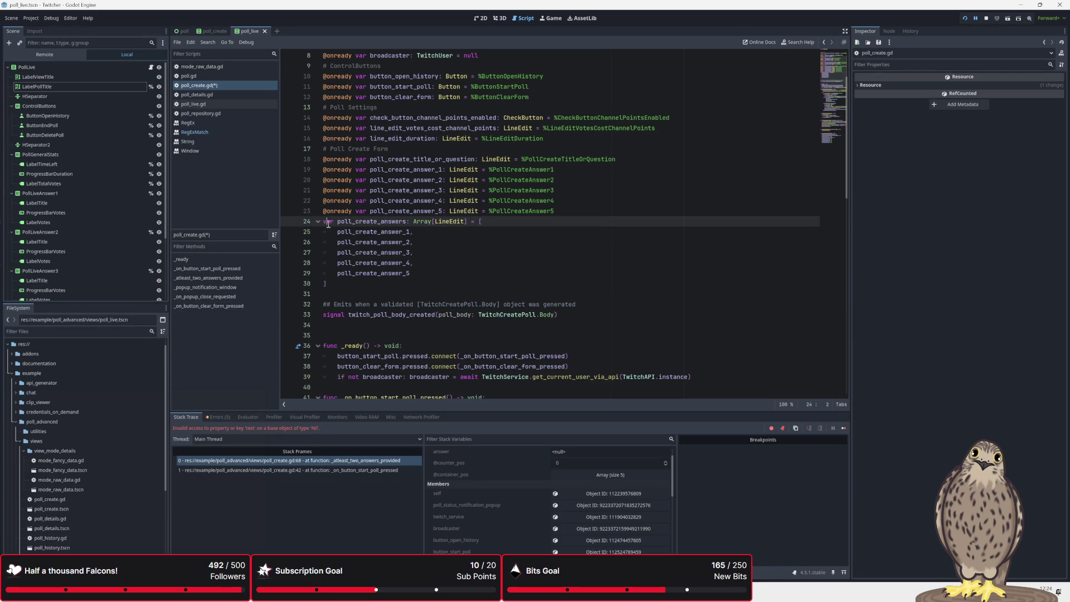
{"action": "type", "text": "@onready"}
{"action": "left_click", "coordinate": [965, 19]}
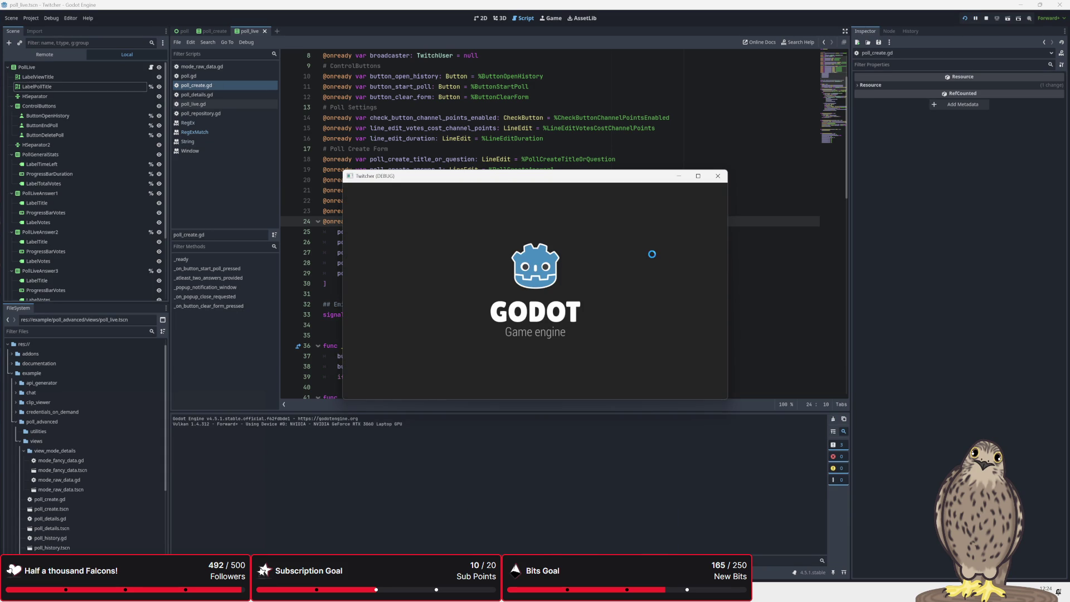
Inspect the remote PollCreate node, confirming Poll Create Answers holds five objects, then switch to the game
{"action": "left_click", "coordinate": [44, 54]}
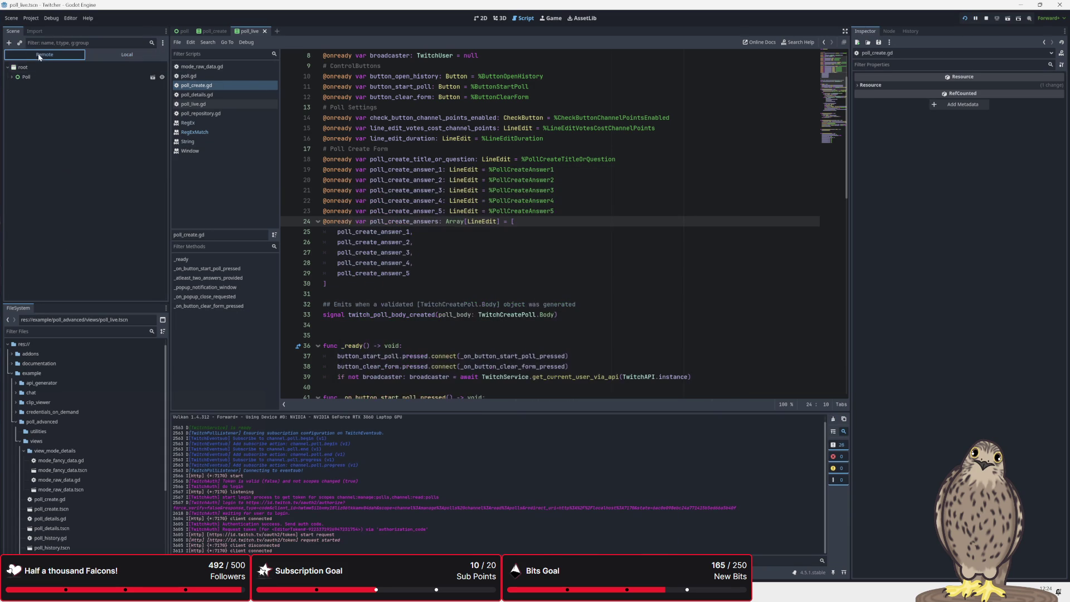
{"action": "left_click", "coordinate": [87, 78]}
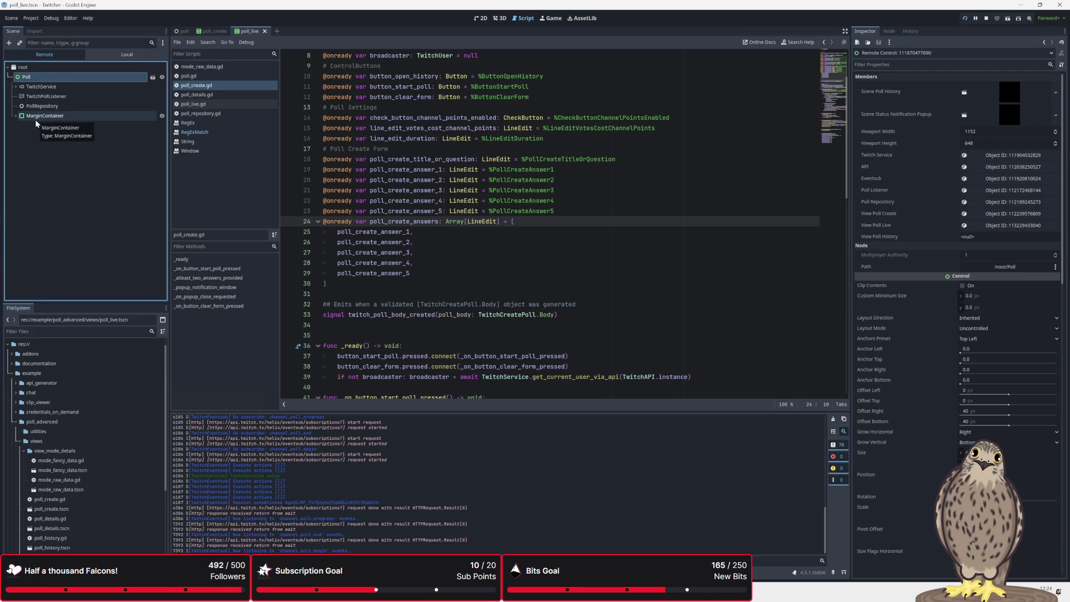
{"action": "left_click", "coordinate": [75, 86]}
{"action": "left_click", "coordinate": [63, 144]}
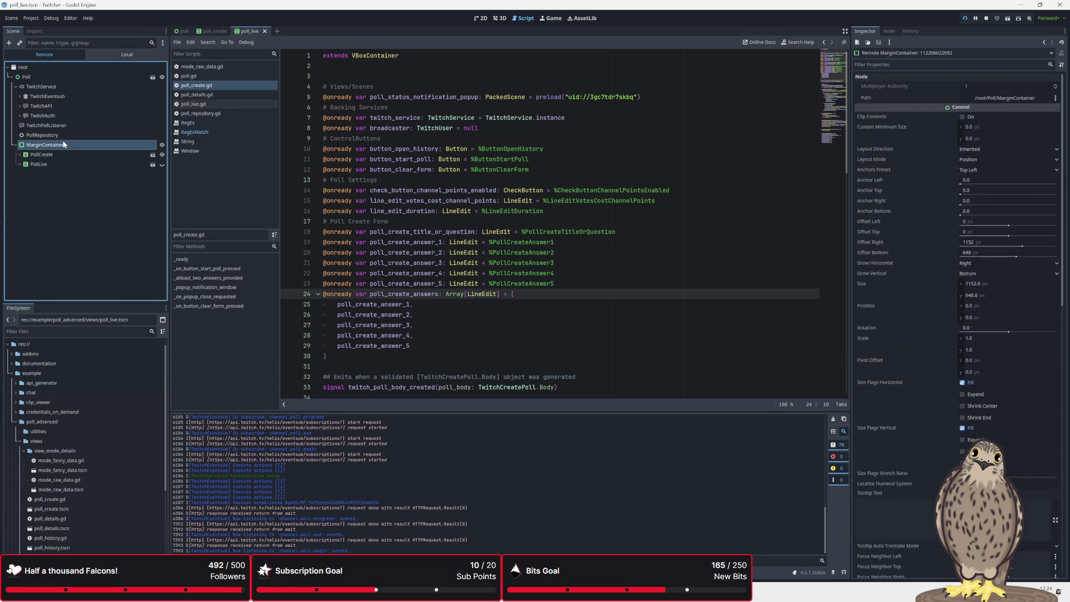
{"action": "left_click", "coordinate": [44, 156]}
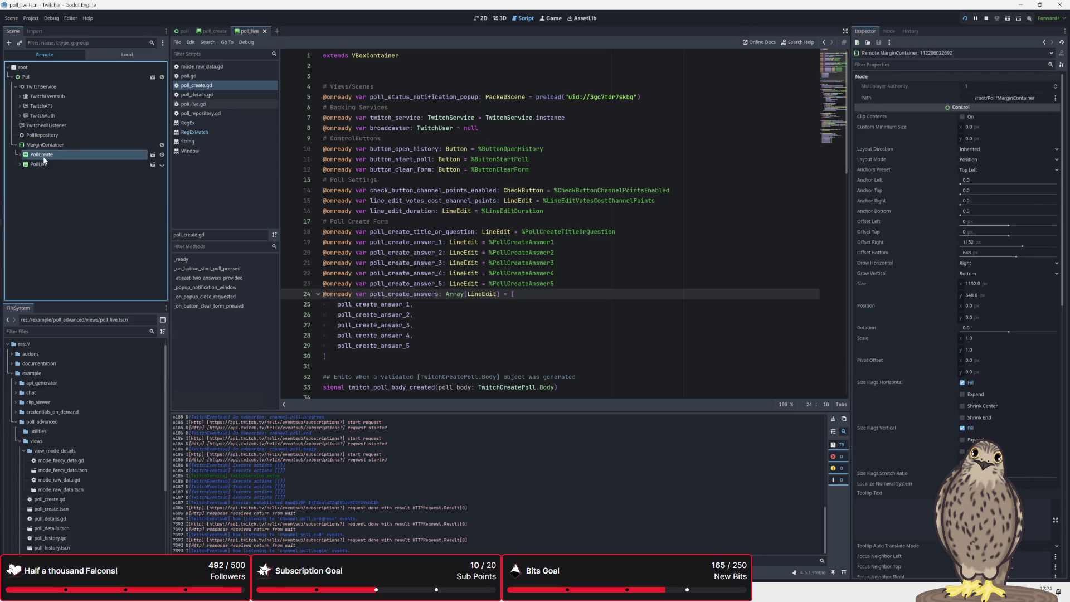
{"action": "left_click", "coordinate": [1023, 273]}
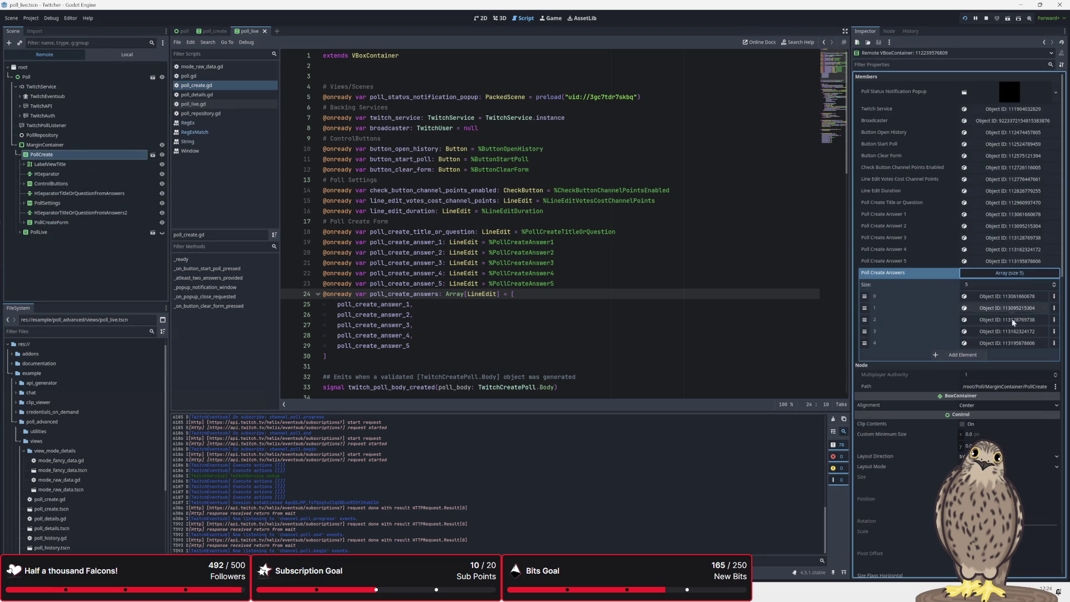
{"action": "left_click", "coordinate": [572, 302]}
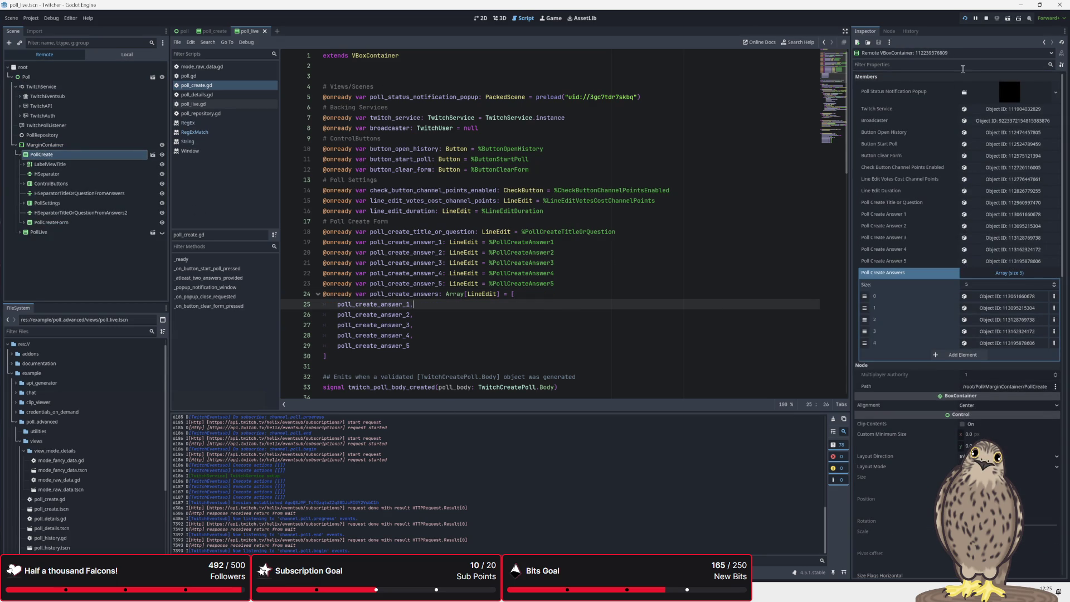
{"action": "key", "text": "alt+Tab"}
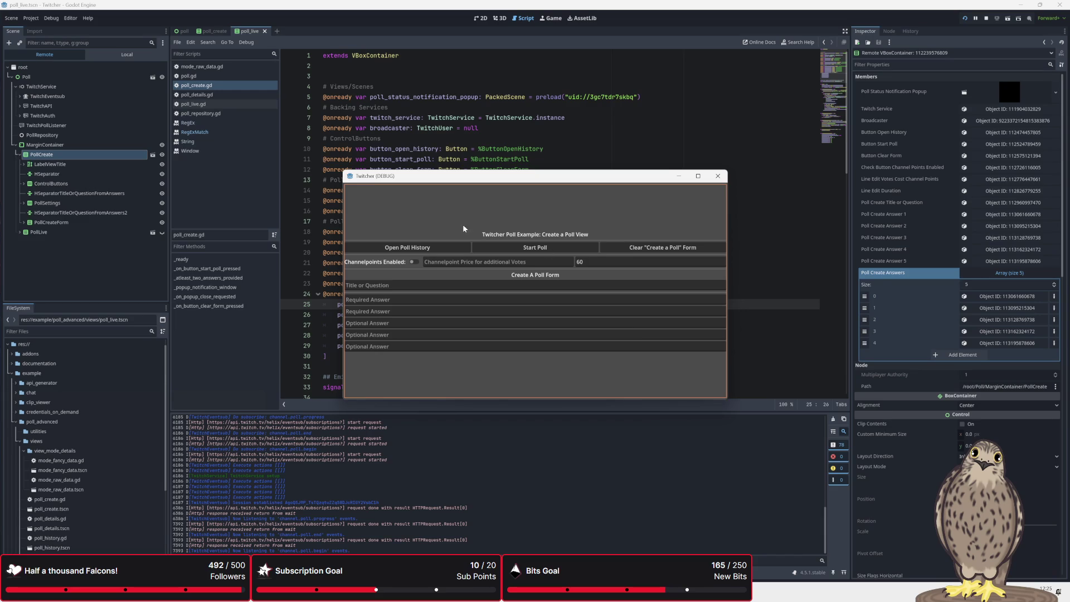
Fill title 'awdawd', answers 'awd' and 'awdawd', price 10000000awd, enable channel points and start
{"action": "left_click", "coordinate": [421, 286]}
{"action": "type", "text": "awdawd"}
{"action": "left_click", "coordinate": [415, 300]}
{"action": "type", "text": "awd"}
{"action": "left_click", "coordinate": [410, 312]}
{"action": "type", "text": "awdawd"}
{"action": "left_click", "coordinate": [512, 264]}
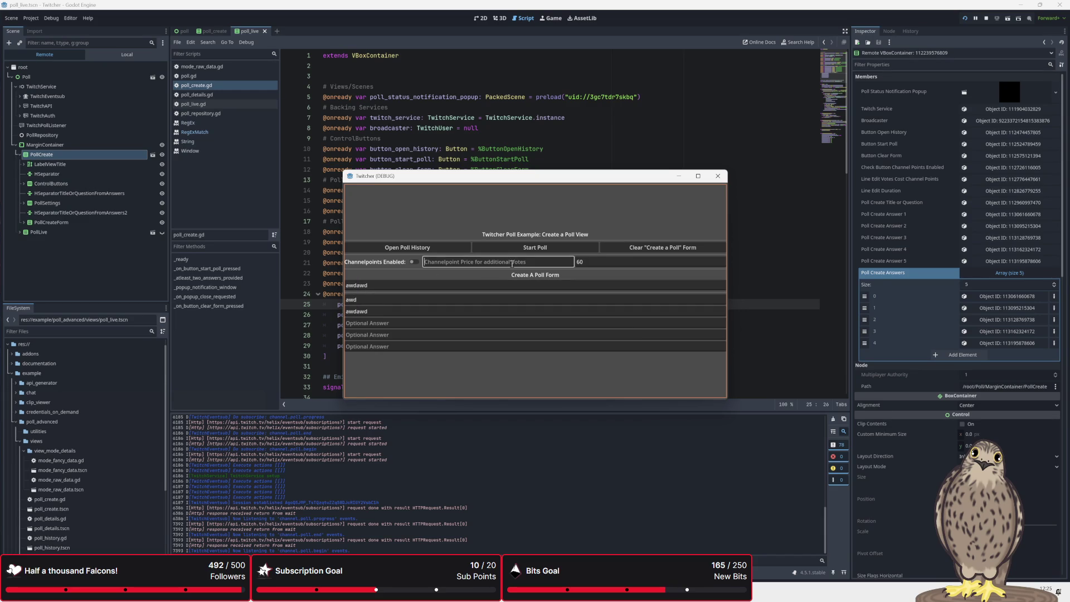
{"action": "type", "text": "10000000awd"}
{"action": "left_click", "coordinate": [414, 263]}
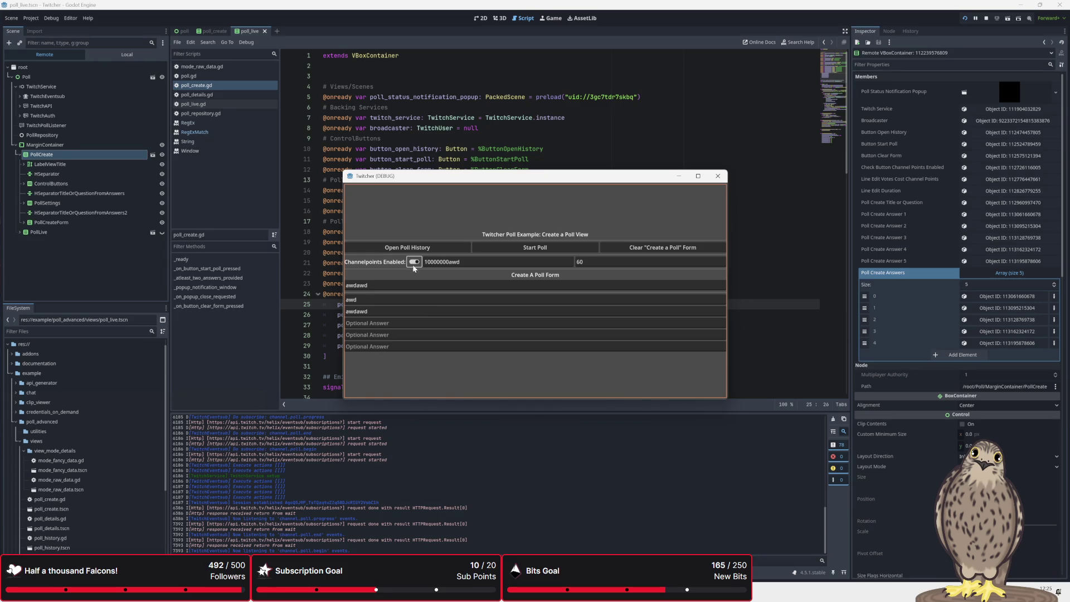
{"action": "left_click", "coordinate": [514, 252]}
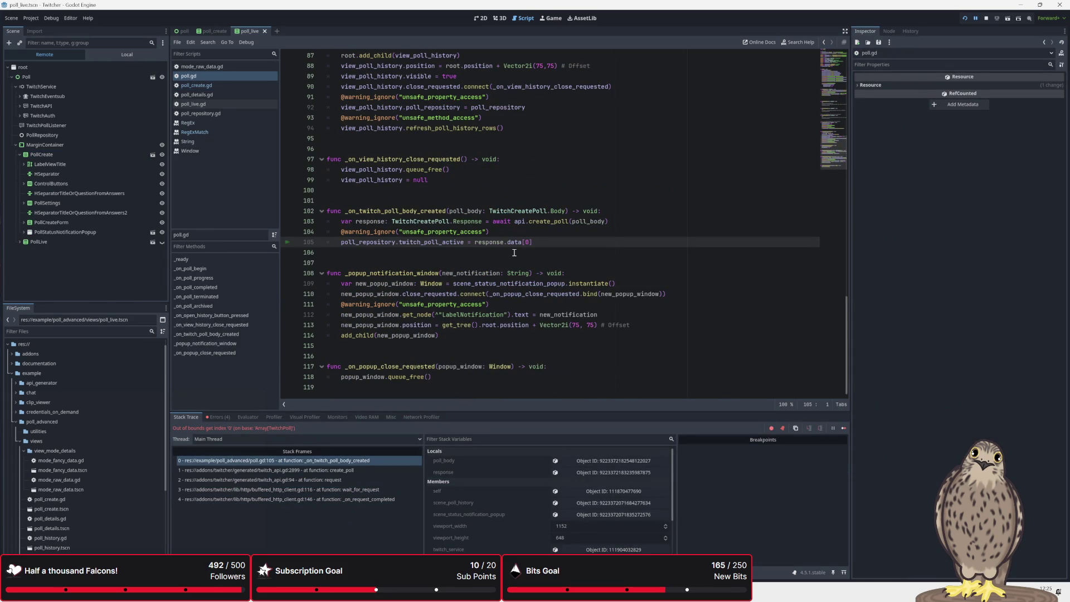
{"action": "scroll", "coordinate": [514, 252], "scroll_direction": "up", "scroll_amount": 3}
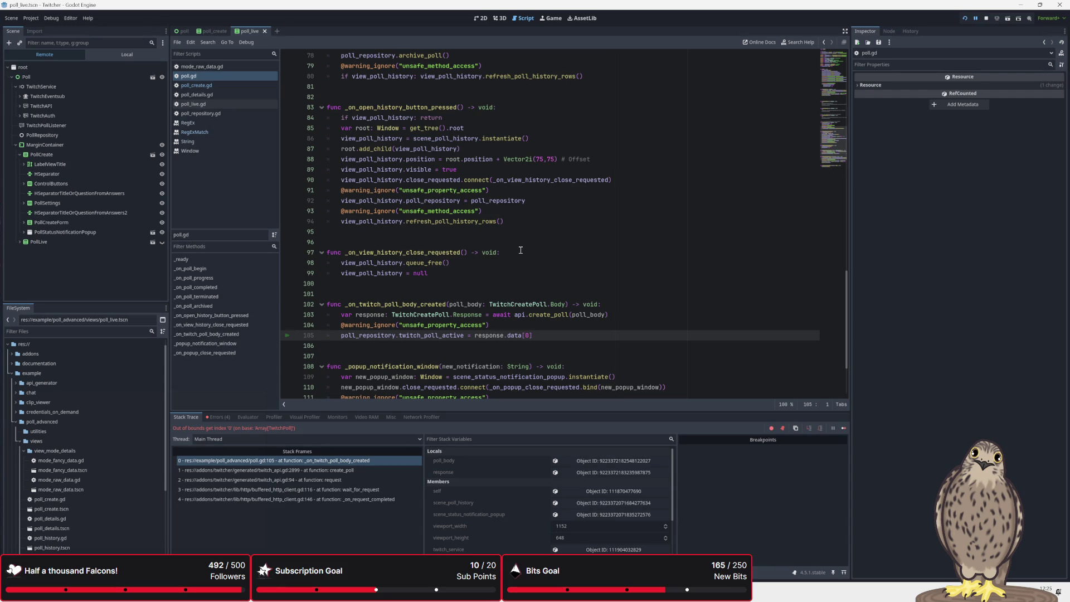
{"action": "left_click", "coordinate": [491, 262]}
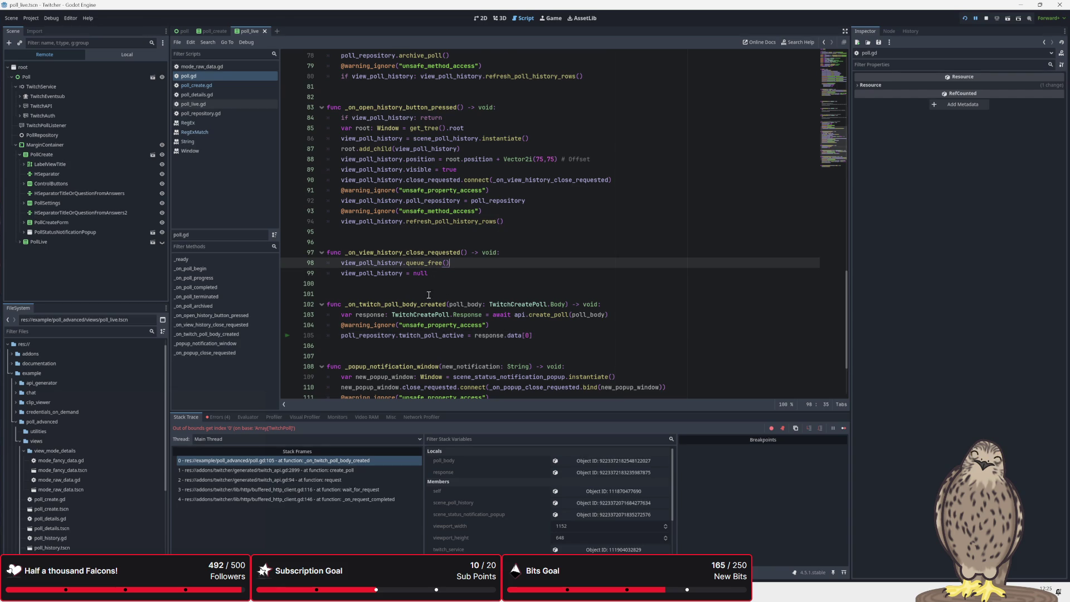
{"action": "scroll", "coordinate": [446, 279], "scroll_direction": "down", "scroll_amount": 2}
{"action": "left_click", "coordinate": [429, 295]}
{"action": "left_click", "coordinate": [431, 315]}
{"action": "key", "text": "Down"}
{"action": "key", "text": "Down"}
{"action": "key", "text": "Down"}
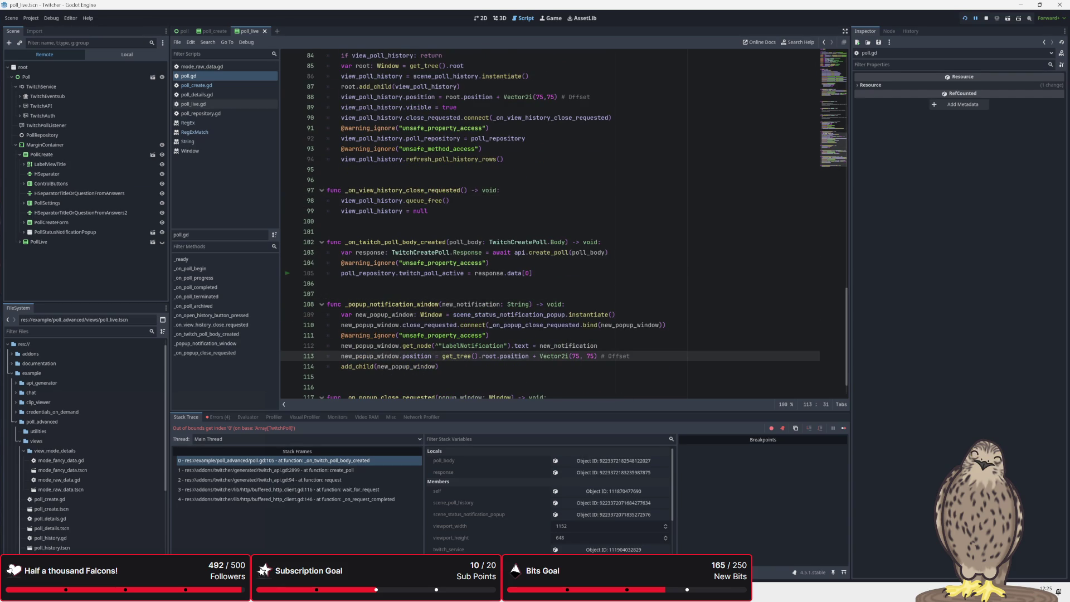
{"action": "scroll", "coordinate": [482, 190], "scroll_direction": "down", "scroll_amount": 1}
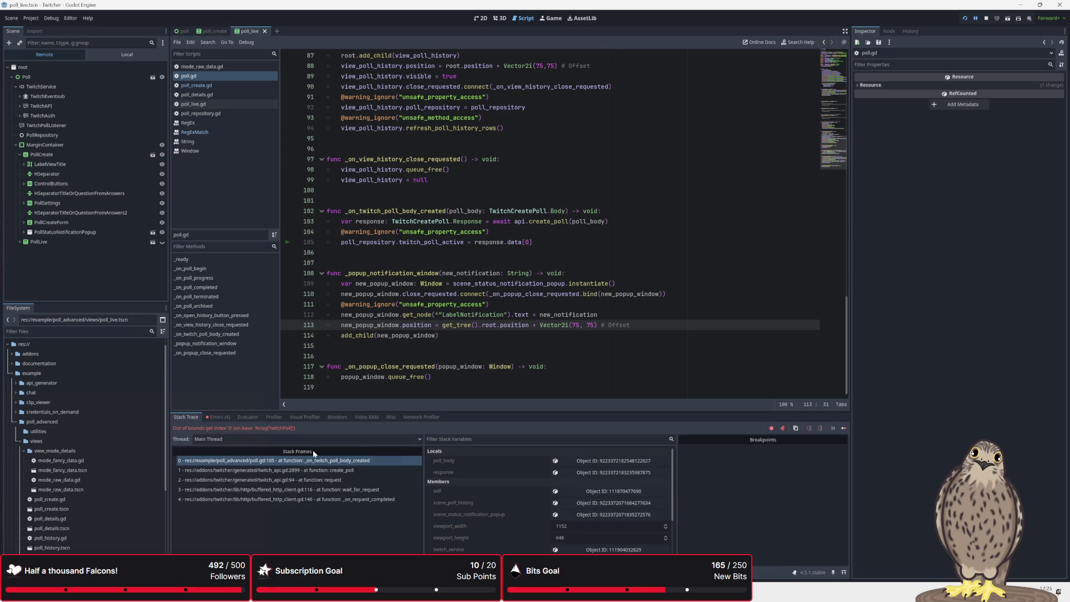
{"action": "left_click", "coordinate": [236, 461]}
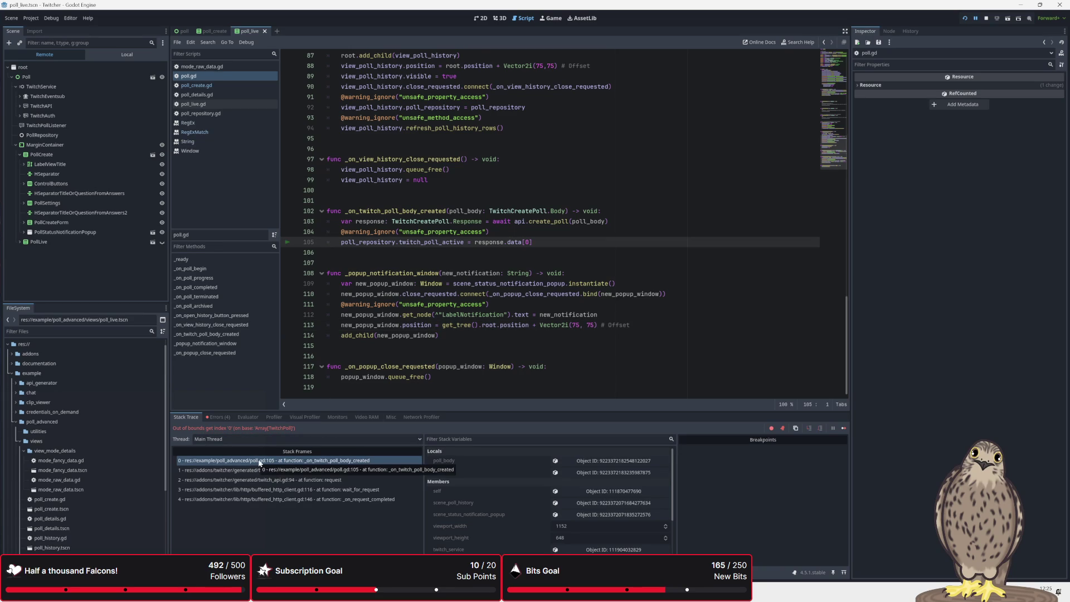
{"action": "scroll", "coordinate": [395, 330], "scroll_direction": "up", "scroll_amount": 1}
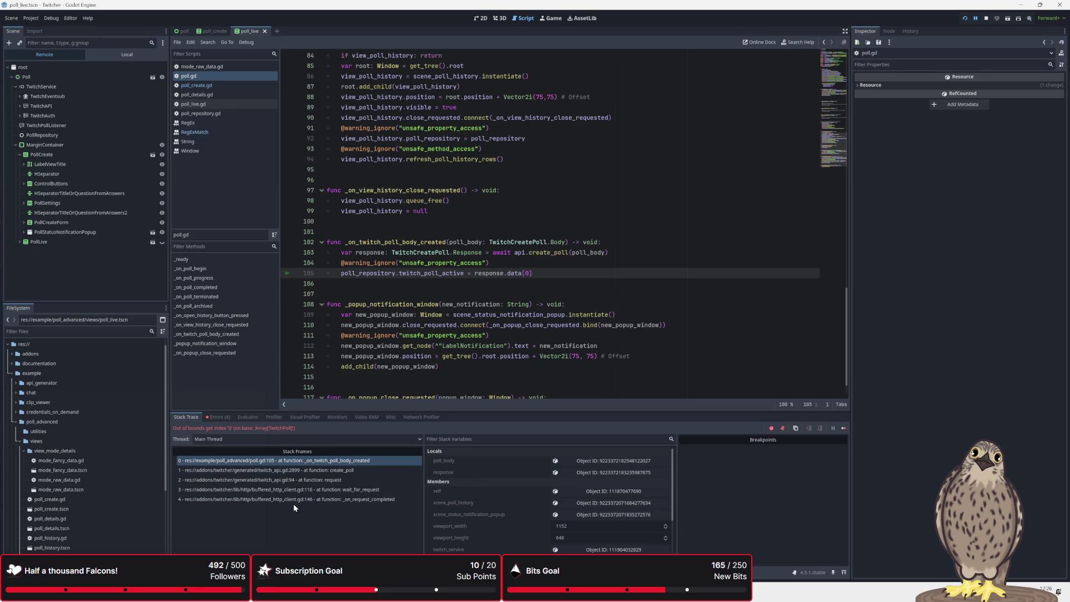
{"action": "scroll", "coordinate": [490, 293], "scroll_direction": "up", "scroll_amount": 3}
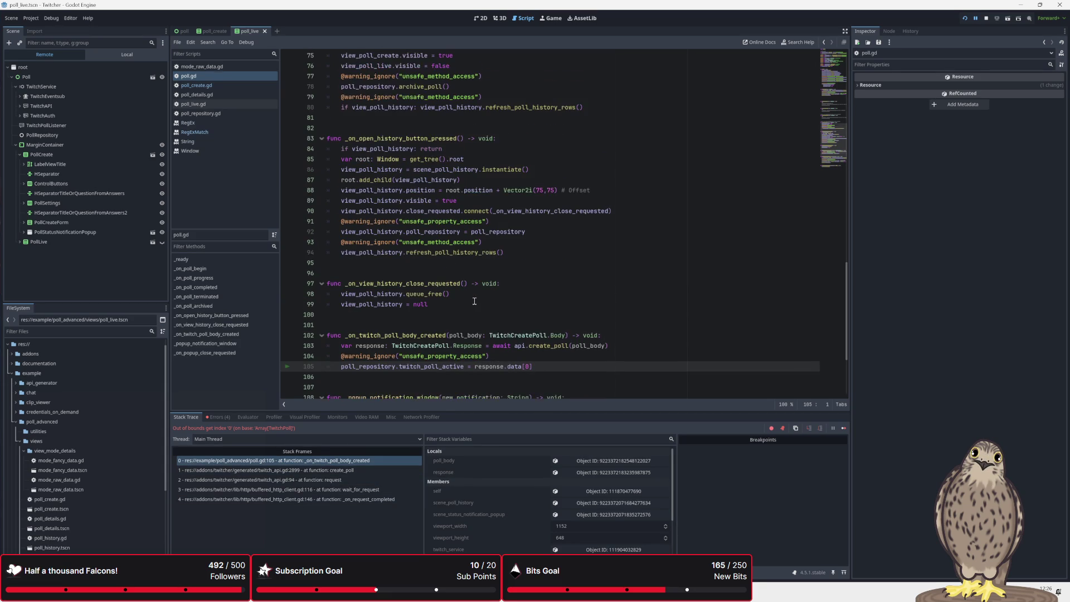
{"action": "scroll", "coordinate": [475, 301], "scroll_direction": "up", "scroll_amount": 1}
{"action": "scroll", "coordinate": [474, 301], "scroll_direction": "down", "scroll_amount": 1}
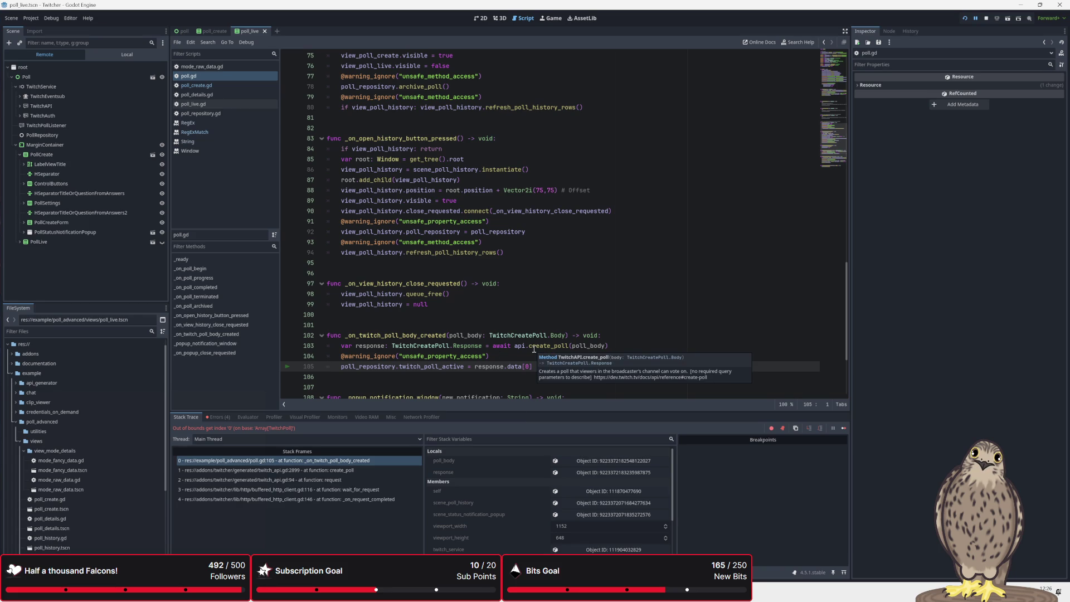
{"action": "left_click", "coordinate": [654, 344]}
{"action": "scroll", "coordinate": [557, 312], "scroll_direction": "up", "scroll_amount": 8}
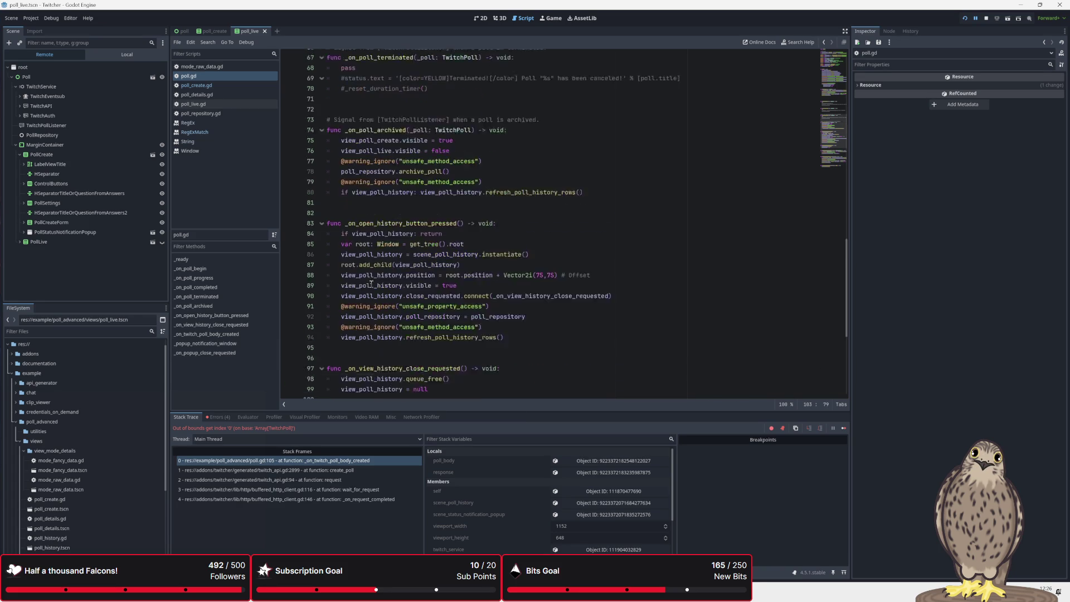
{"action": "scroll", "coordinate": [401, 277], "scroll_direction": "down", "scroll_amount": 12}
{"action": "scroll", "coordinate": [401, 277], "scroll_direction": "up", "scroll_amount": 20}
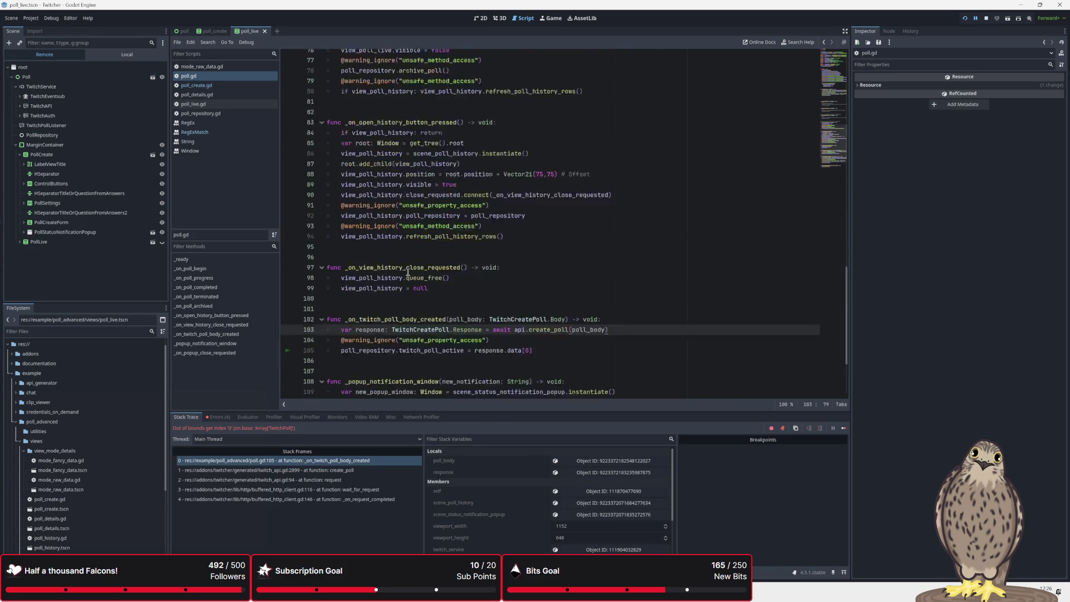
{"action": "scroll", "coordinate": [412, 272], "scroll_direction": "down", "scroll_amount": 8}
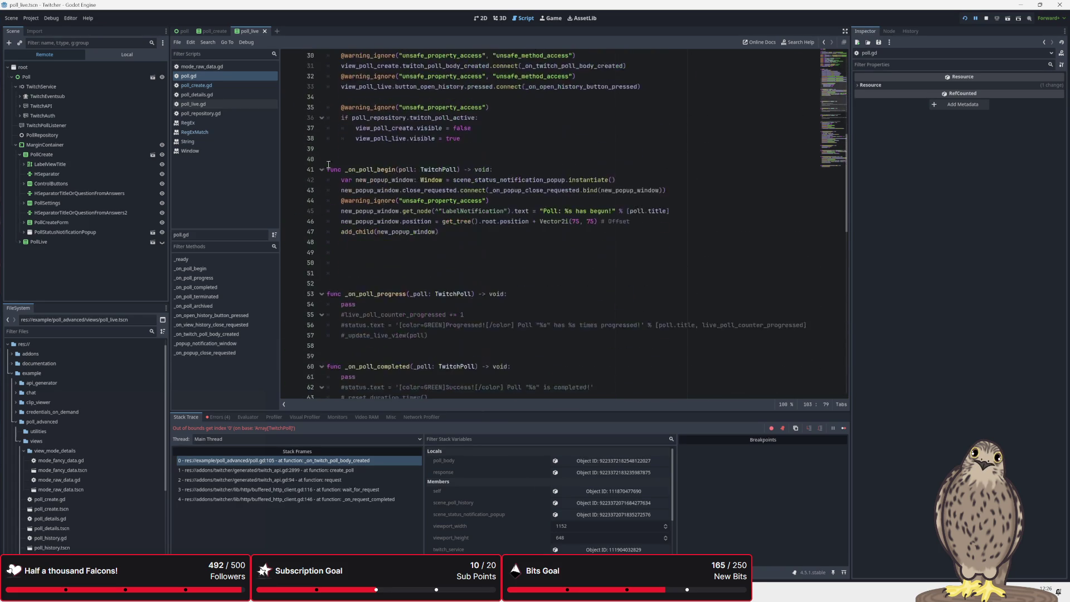
In poll_create.gd, correct 'Interger' to 'Integer', capitalize Decimals in the message, and save
{"action": "left_click", "coordinate": [247, 86]}
{"action": "scroll", "coordinate": [472, 259], "scroll_direction": "down", "scroll_amount": 12}
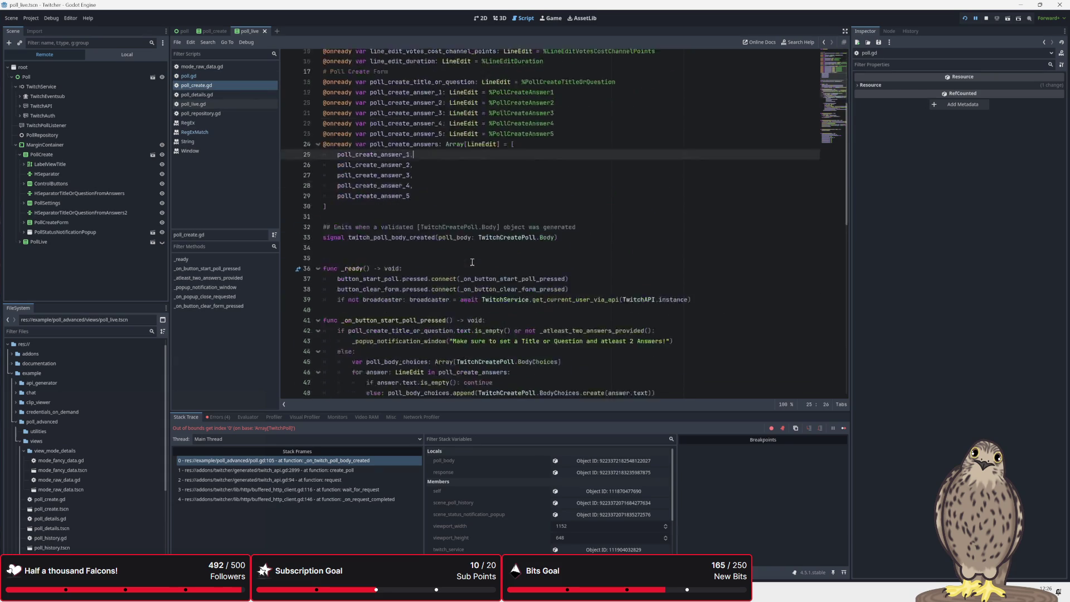
{"action": "left_click", "coordinate": [442, 328]}
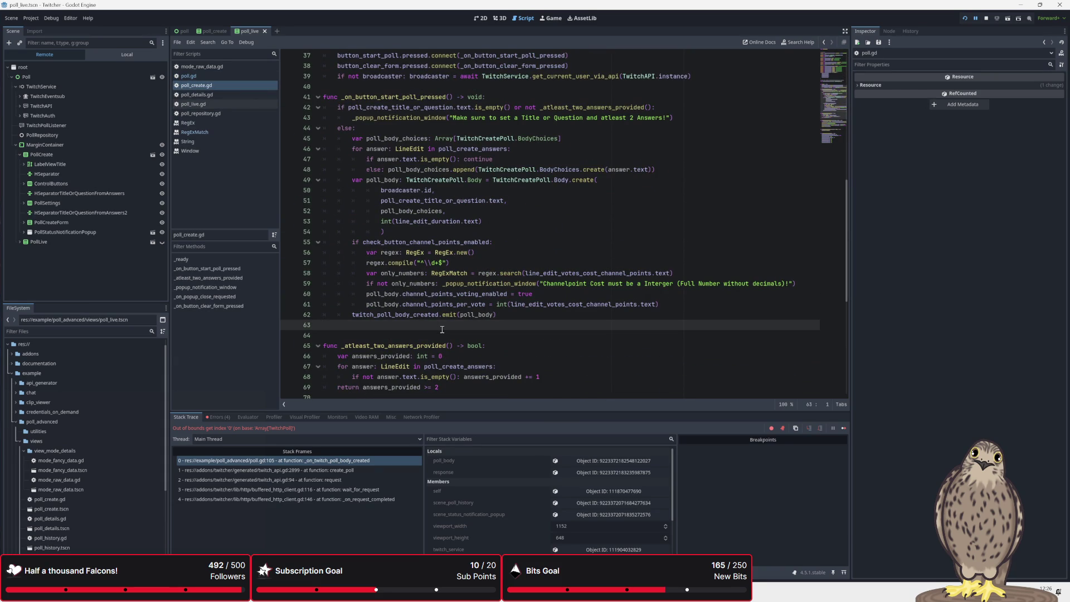
{"action": "scroll", "coordinate": [442, 329], "scroll_direction": "up", "scroll_amount": 1}
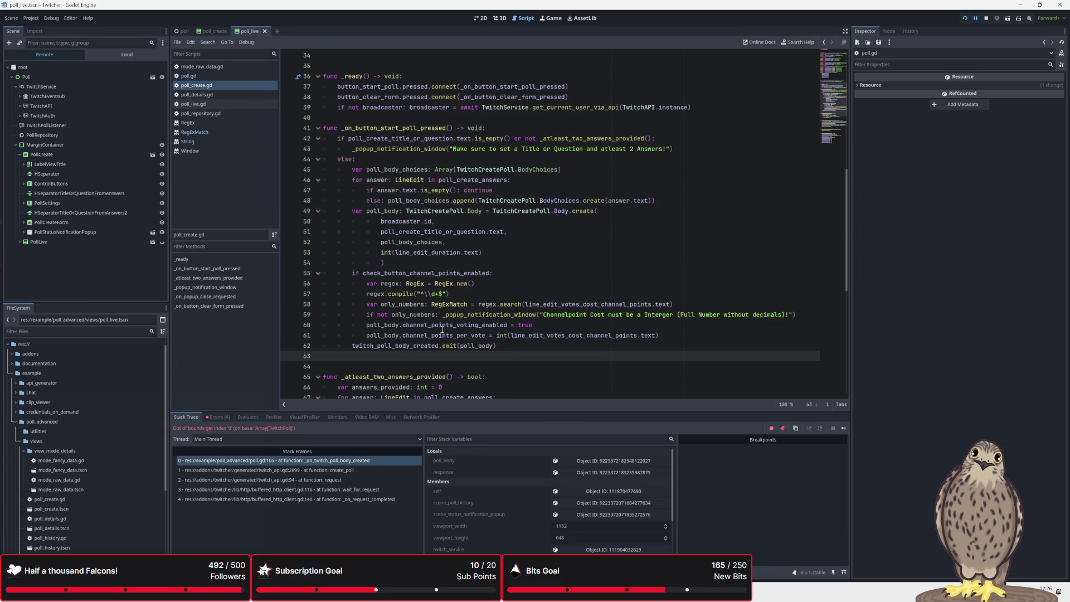
{"action": "left_click", "coordinate": [662, 314]}
{"action": "key", "text": "Delete"}
{"action": "left_click", "coordinate": [539, 314]}
{"action": "key", "text": "Down"}
{"action": "key", "text": "Down"}
{"action": "key", "text": "Down"}
{"action": "left_click", "coordinate": [752, 314]}
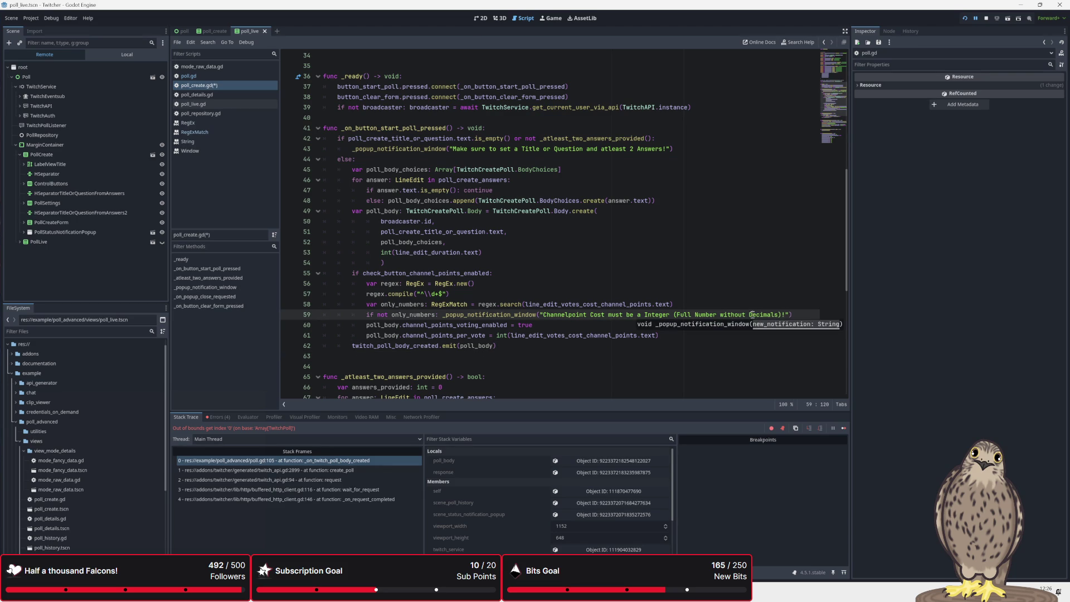
{"action": "key", "text": "Down"}
{"action": "key", "text": "Down"}
{"action": "key", "text": "ctrl+s"}
Insert an else: line after the only_numbers check on line 60
{"action": "scroll", "coordinate": [440, 226], "scroll_direction": "down", "scroll_amount": 1}
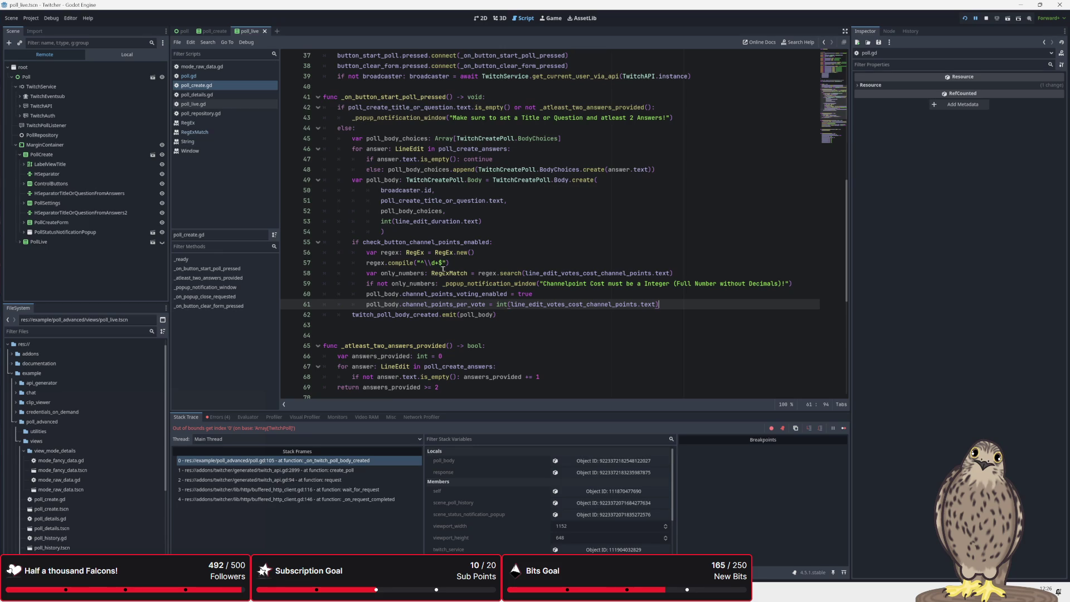
{"action": "mouse_move", "coordinate": [402, 300]}
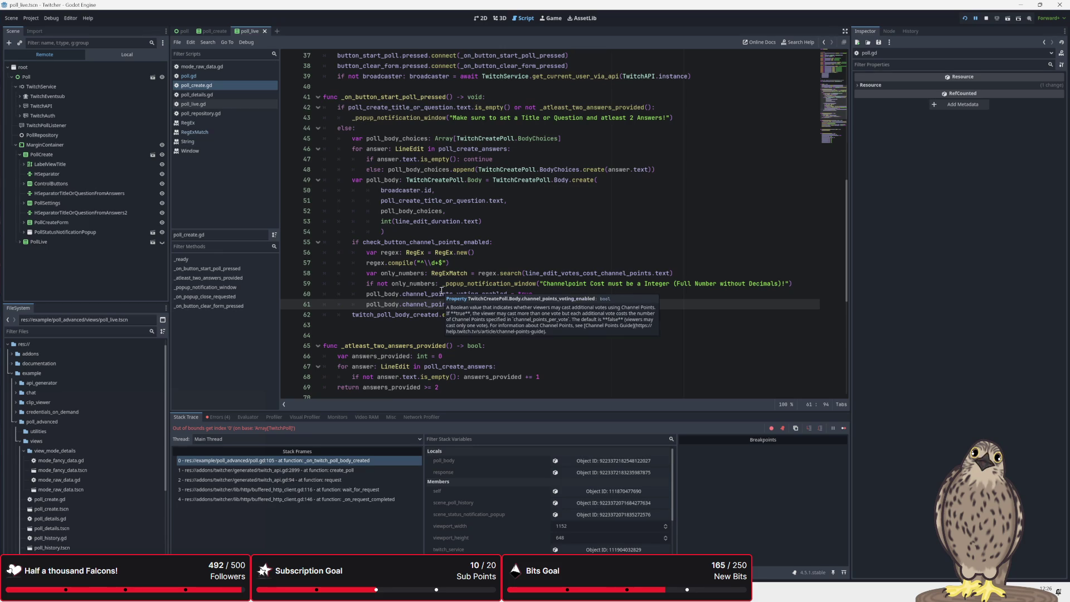
{"action": "left_click", "coordinate": [369, 284]}
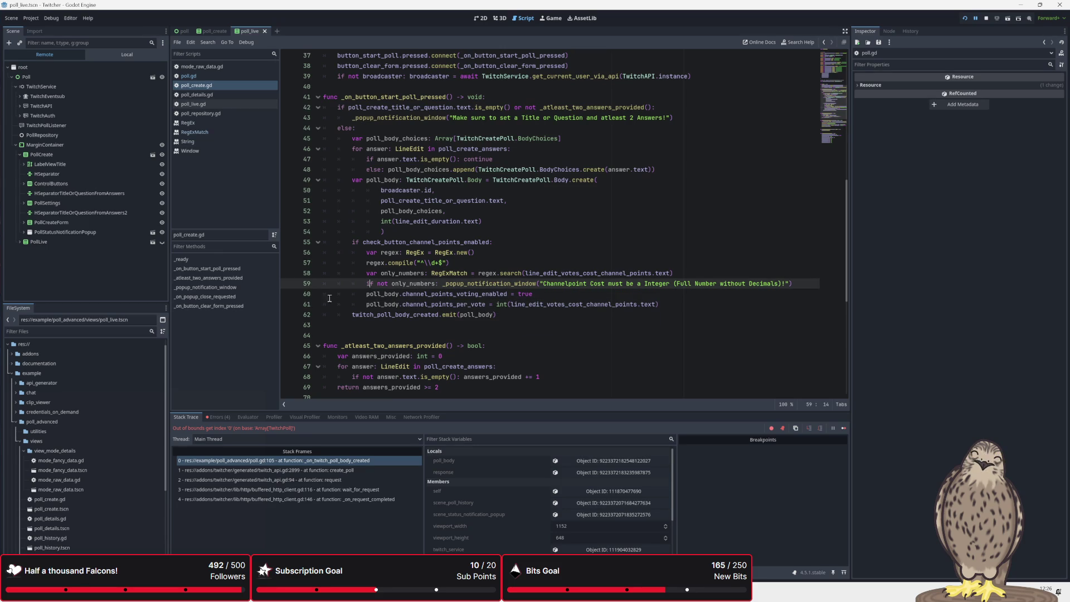
{"action": "key", "text": "Down"}
{"action": "key", "text": "Home"}
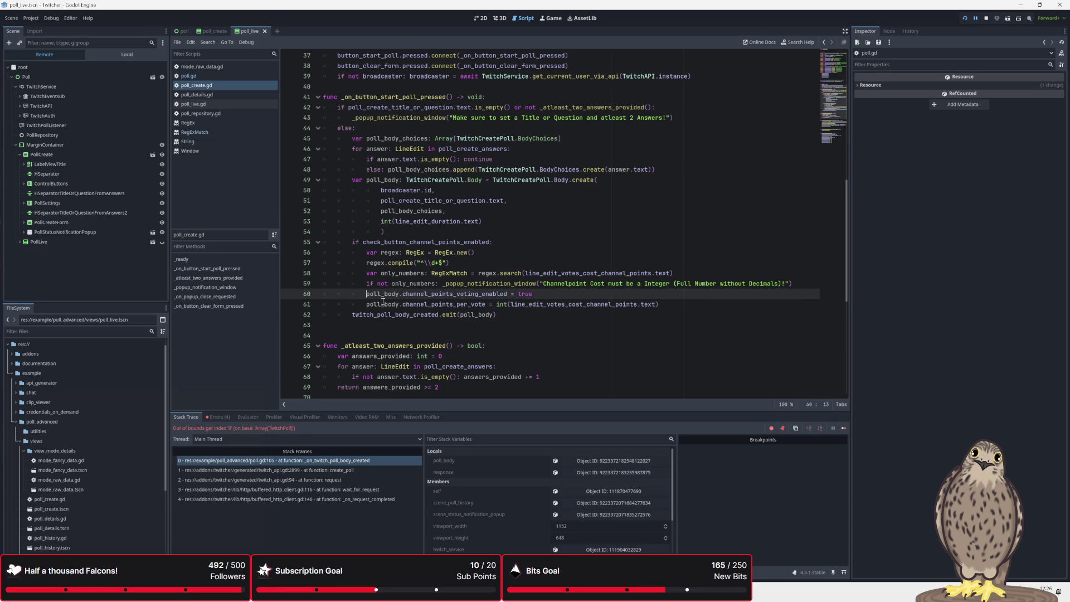
{"action": "type", "text": "else:"}
{"action": "key", "text": "Return"}
{"action": "key", "text": "Down"}
{"action": "key", "text": "Tab"}
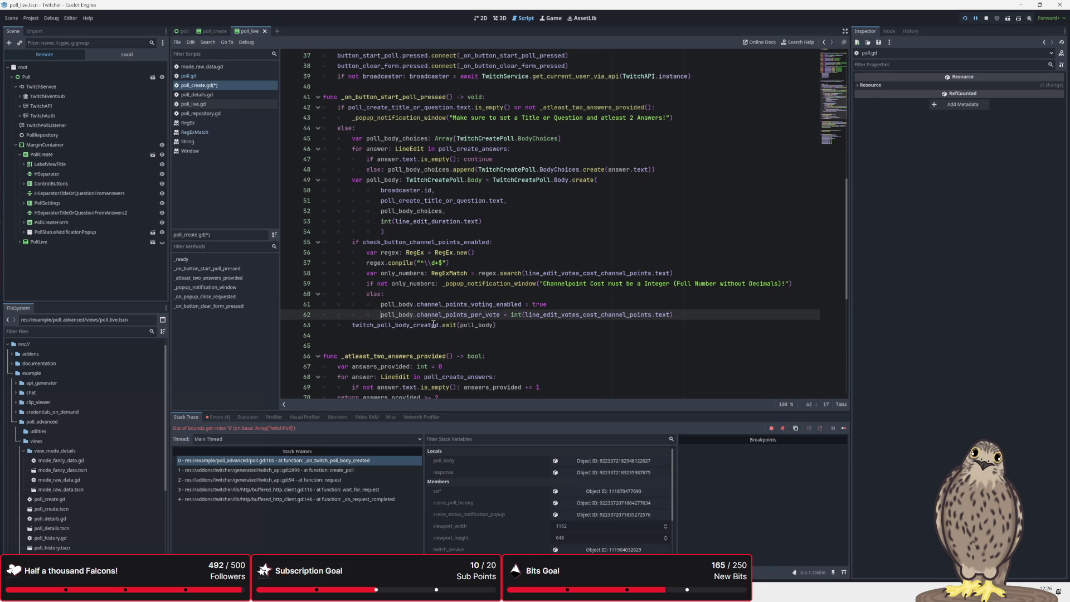
Put return under the else, restore the poll_body line, save, and run the project
{"action": "key", "text": "Up"}
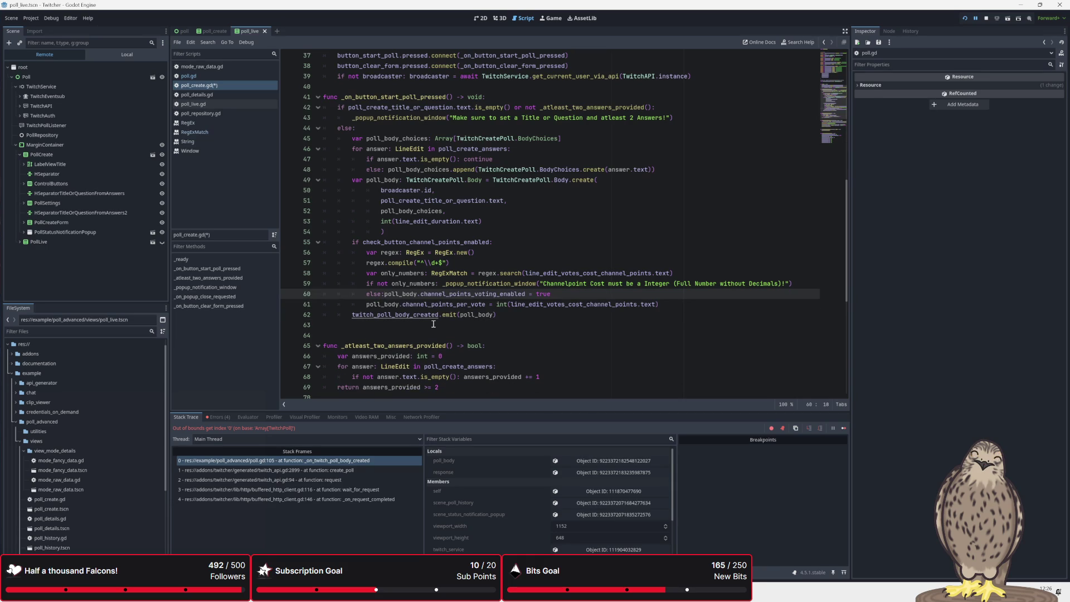
{"action": "key", "text": "ctrl+z"}
{"action": "key", "text": "ctrl+z"}
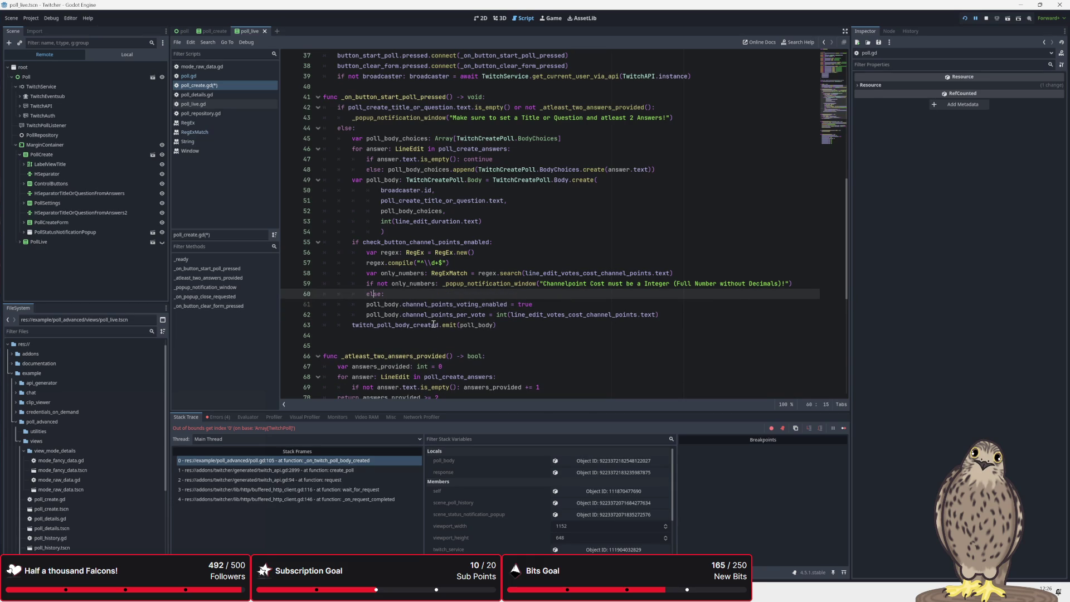
{"action": "key", "text": "Delete"}
{"action": "type", "text": "return"}
{"action": "key", "text": "Return"}
{"action": "key", "text": "Delete"}
{"action": "key", "text": "Delete"}
{"action": "key", "text": "Delete"}
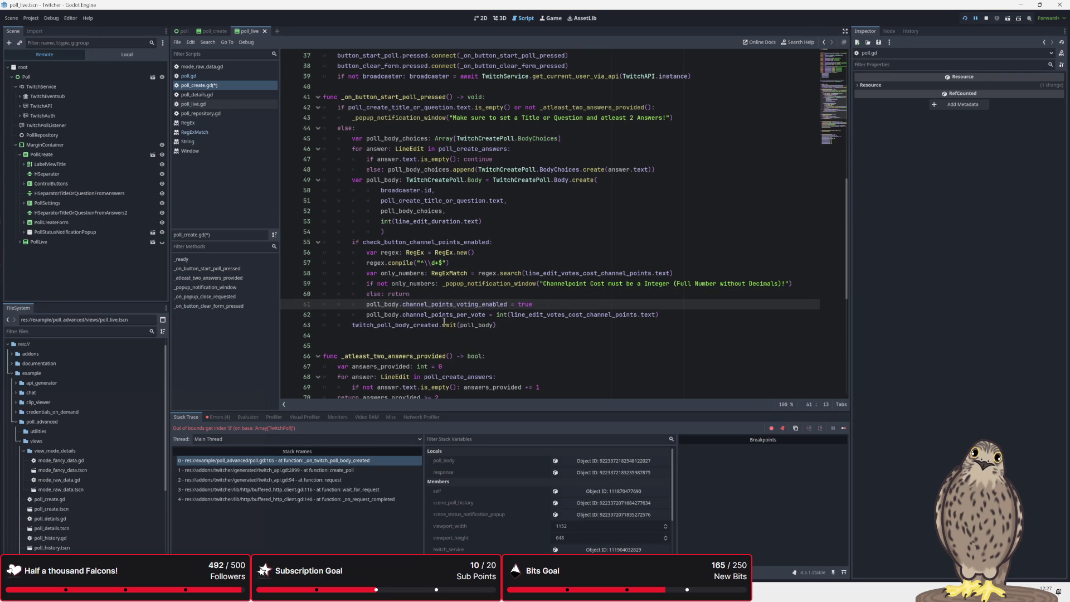
{"action": "left_click", "coordinate": [431, 345]}
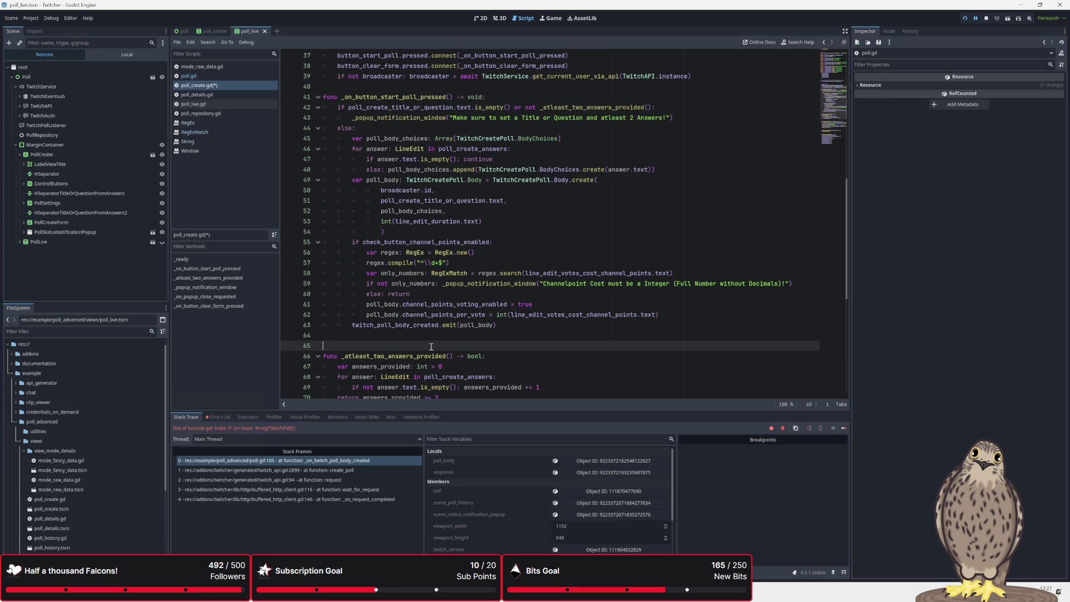
{"action": "key", "text": "ctrl+s"}
{"action": "left_click", "coordinate": [965, 18]}
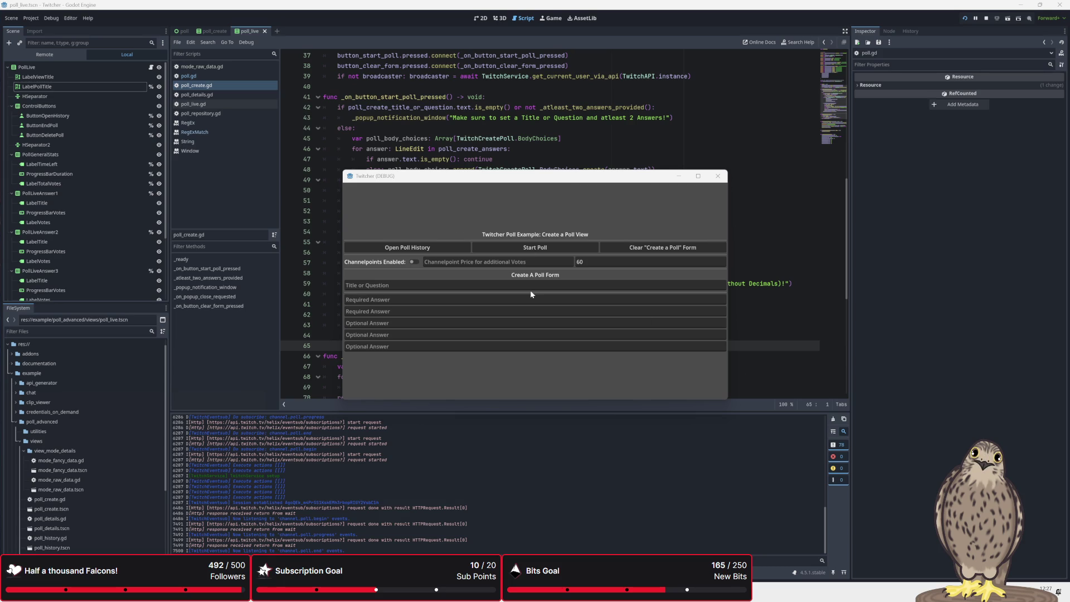
Enter price ad1002, title 124, answers 12315 and 1235125, and start the poll
{"action": "left_click", "coordinate": [538, 262]}
{"action": "type", "text": "awd"}
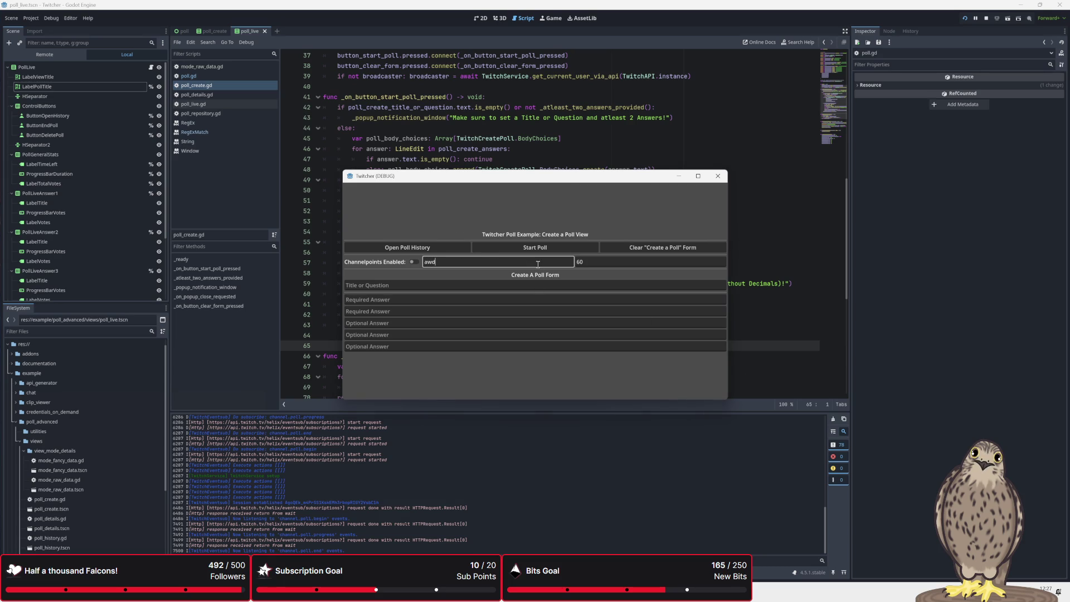
{"action": "key", "text": "BackSpace"}
{"action": "key", "text": "BackSpace"}
{"action": "type", "text": "ad"}
{"action": "type", "text": "1002"}
{"action": "key", "text": "Tab"}
{"action": "key", "text": "Tab"}
{"action": "type", "text": "124"}
{"action": "key", "text": "Tab"}
{"action": "type", "text": "12315"}
{"action": "key", "text": "Tab"}
{"action": "type", "text": "1235125"}
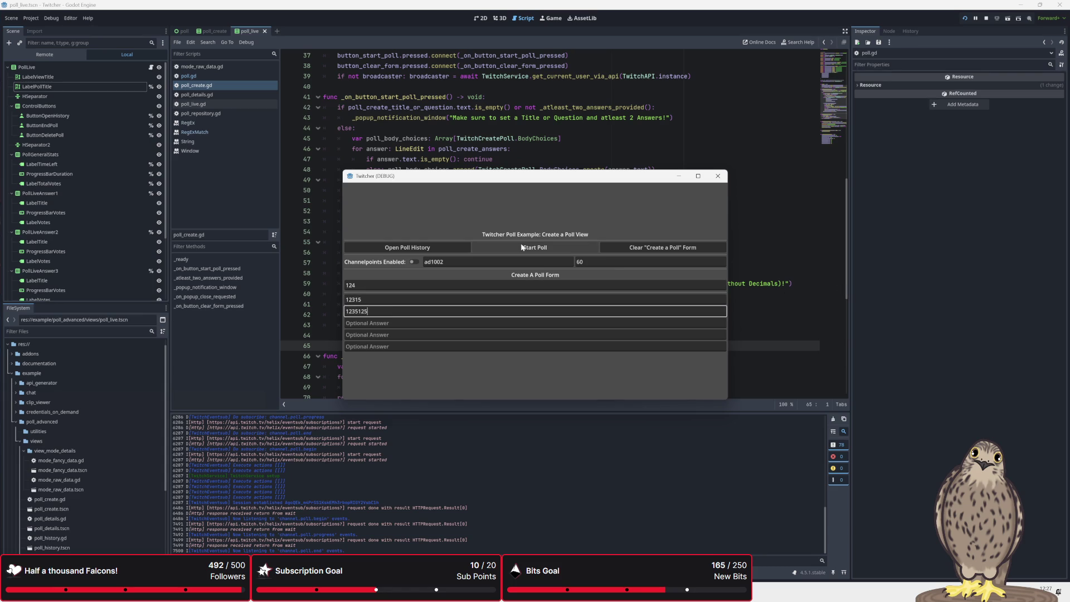
{"action": "left_click", "coordinate": [520, 247]}
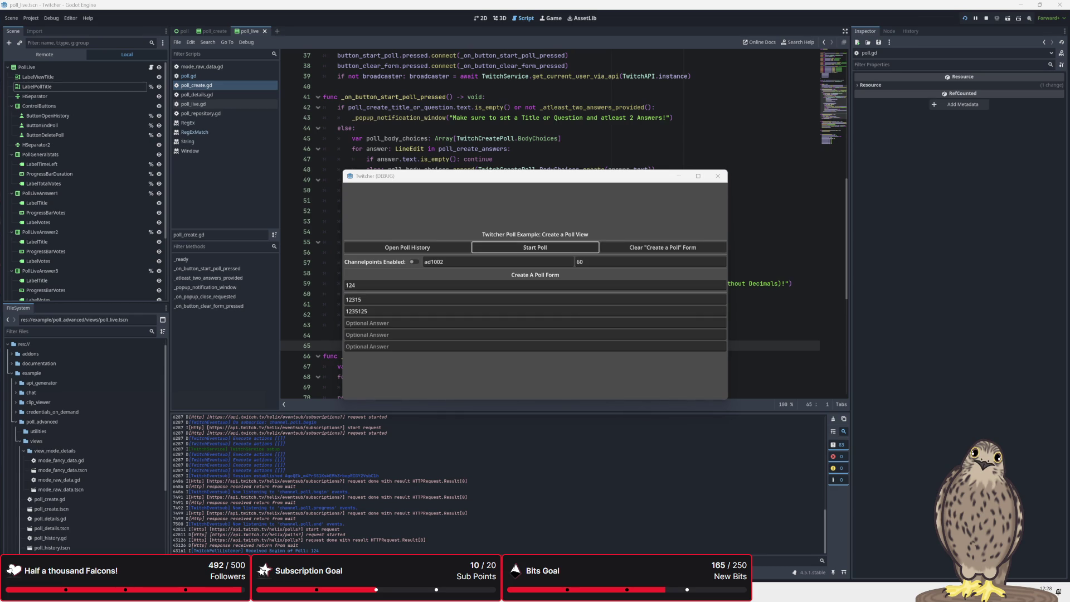
Switch from the Twitcher debug window back to poll_create.gd in the editor
{"action": "key", "text": "alt+Tab"}
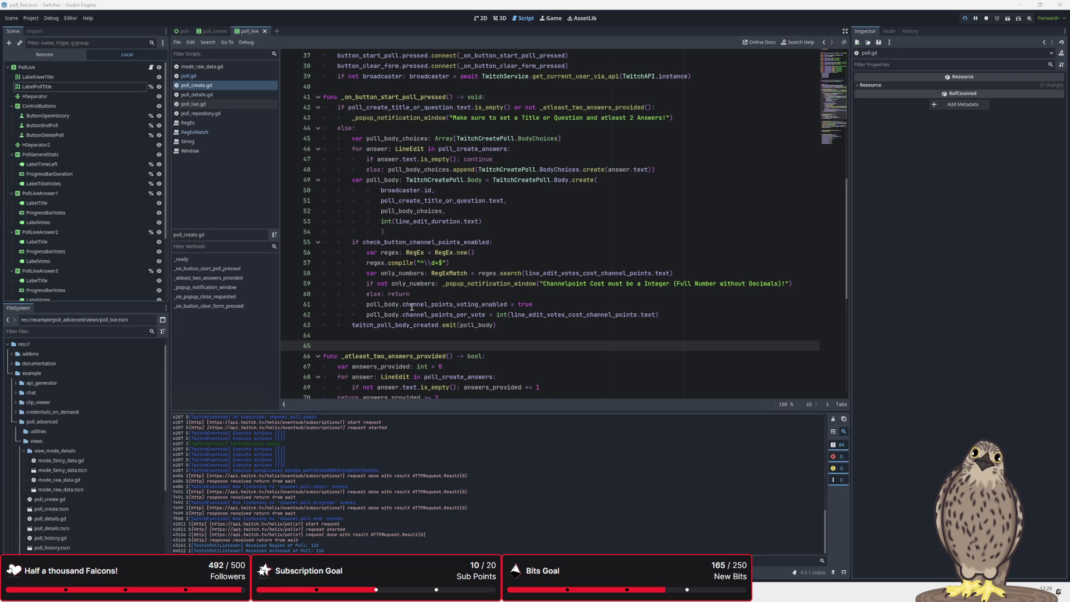
{"action": "scroll", "coordinate": [424, 334], "scroll_direction": "up", "scroll_amount": 10}
{"action": "scroll", "coordinate": [377, 291], "scroll_direction": "down", "scroll_amount": 6}
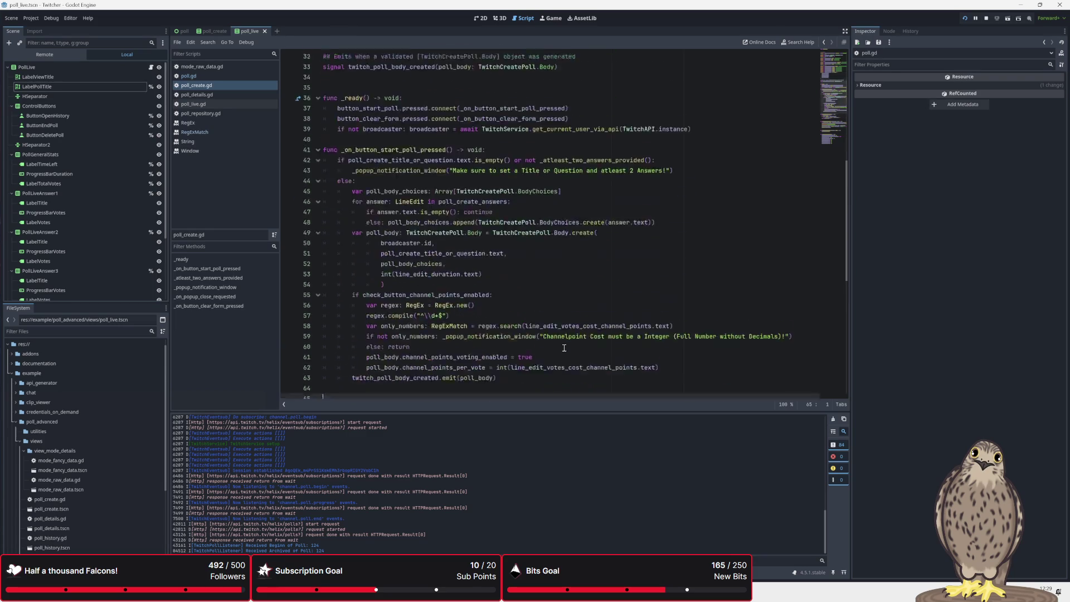
{"action": "left_click", "coordinate": [365, 243]}
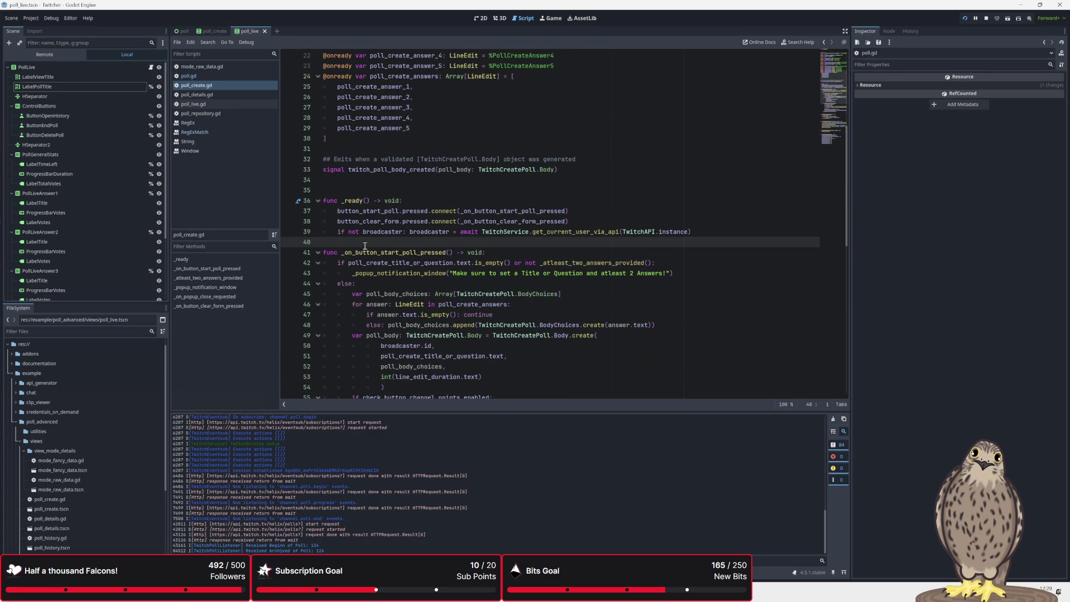
{"action": "scroll", "coordinate": [391, 290], "scroll_direction": "down", "scroll_amount": 10}
{"action": "left_click", "coordinate": [398, 327]}
{"action": "scroll", "coordinate": [398, 326], "scroll_direction": "down", "scroll_amount": 1}
{"action": "scroll", "coordinate": [398, 301], "scroll_direction": "up", "scroll_amount": 10}
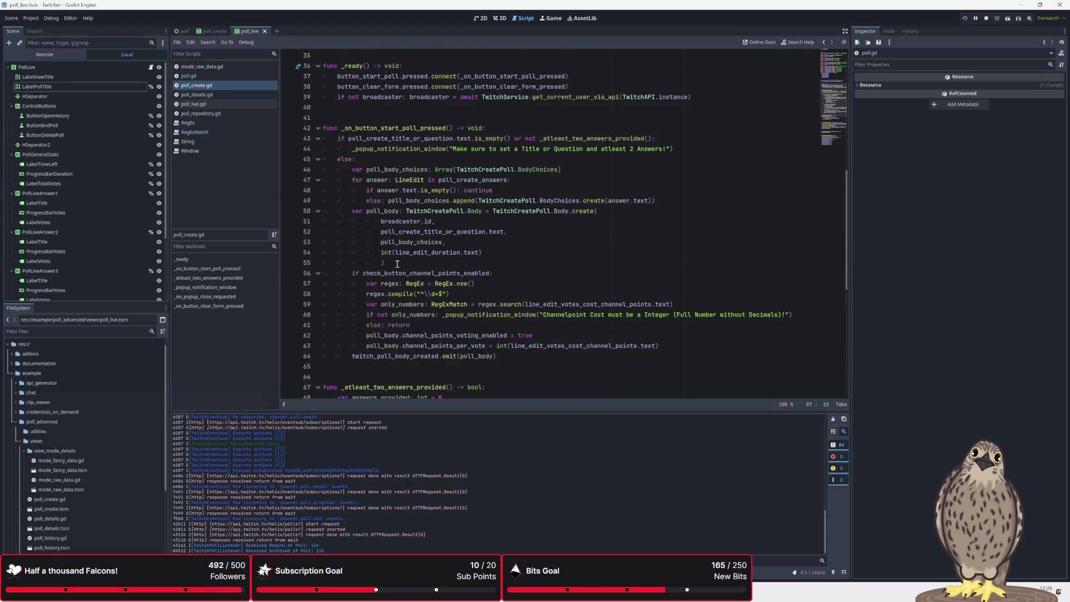
{"action": "left_click", "coordinate": [412, 314]}
{"action": "left_click", "coordinate": [422, 335]}
{"action": "left_click", "coordinate": [424, 325]}
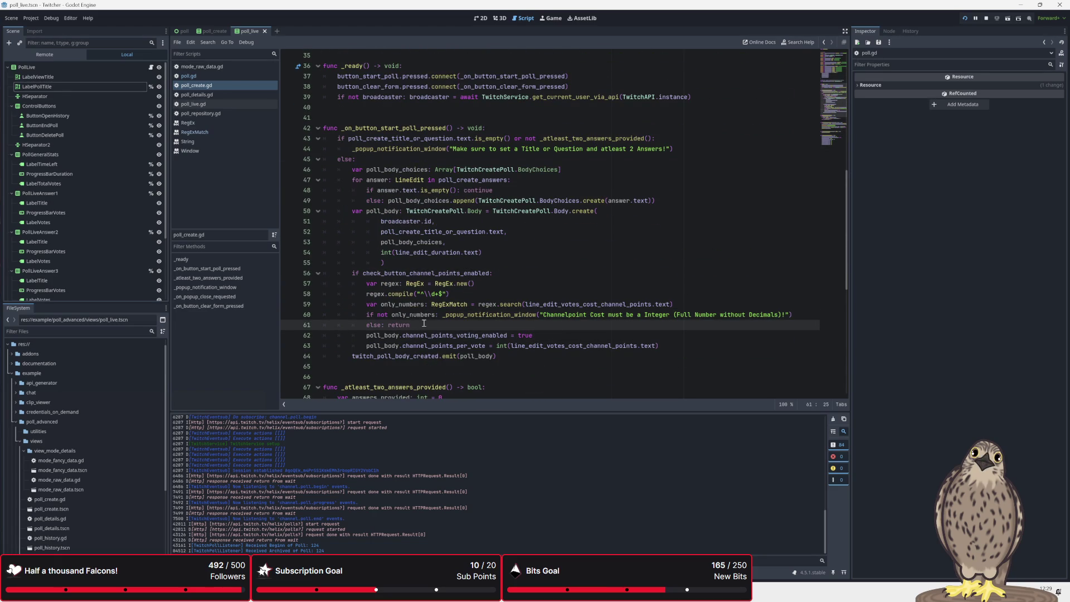
{"action": "left_click", "coordinate": [230, 103]}
{"action": "left_click", "coordinate": [239, 86]}
{"action": "key", "text": "F5"}
Enable Channelpoints and start the poll with cost ad1002, triggering the whole-number cost warning
{"action": "left_click", "coordinate": [416, 260]}
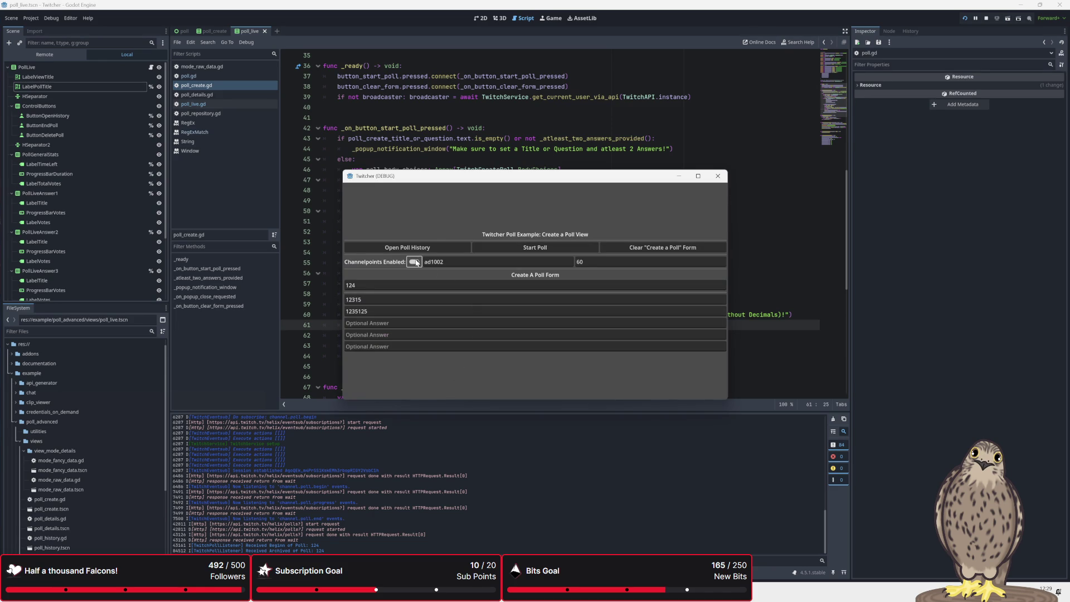
{"action": "left_click", "coordinate": [485, 248]}
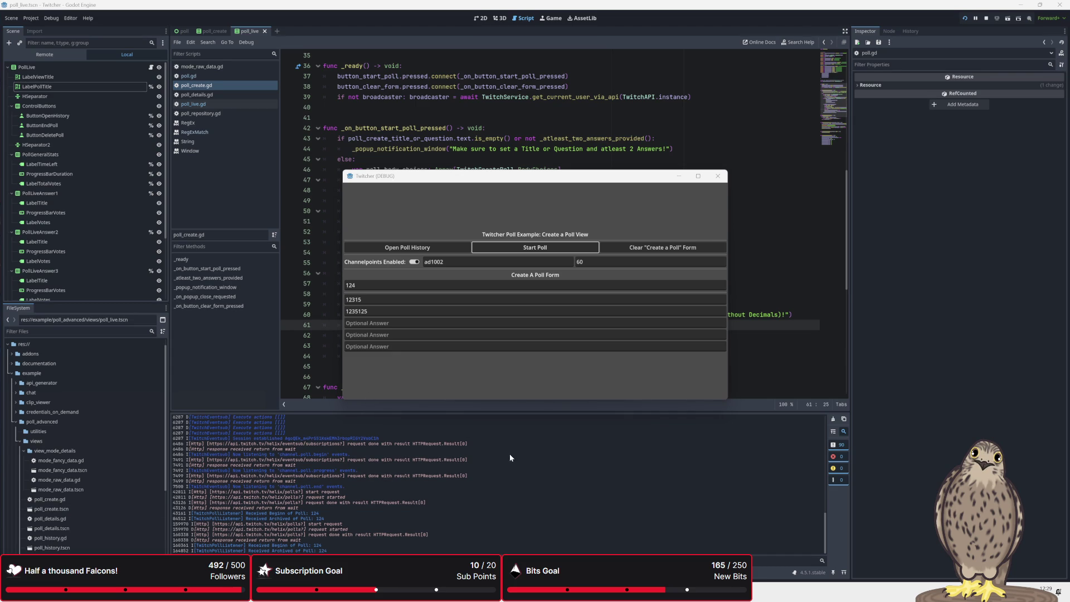
{"action": "mouse_move", "coordinate": [600, 178]}
{"action": "left_mouse_down"}
{"action": "mouse_move", "coordinate": [612, 208]}
{"action": "mouse_move", "coordinate": [619, 201]}
{"action": "mouse_move", "coordinate": [593, 165]}
{"action": "left_mouse_up"}
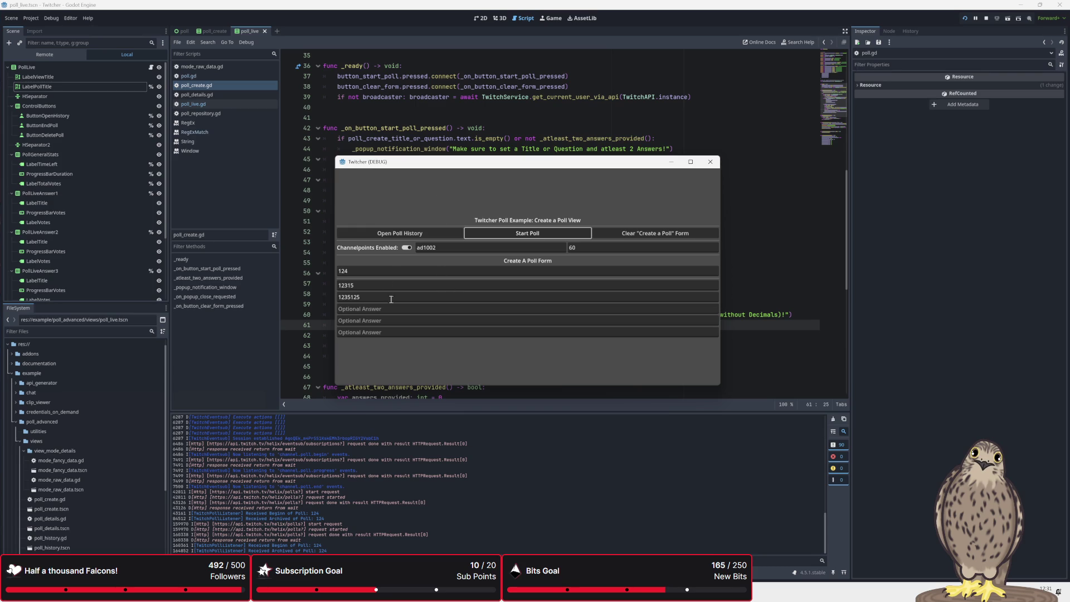
Bring poll_create.gd forward, find the channel-points check near line 61, and open the CheckButton reference
{"action": "left_click", "coordinate": [449, 271]}
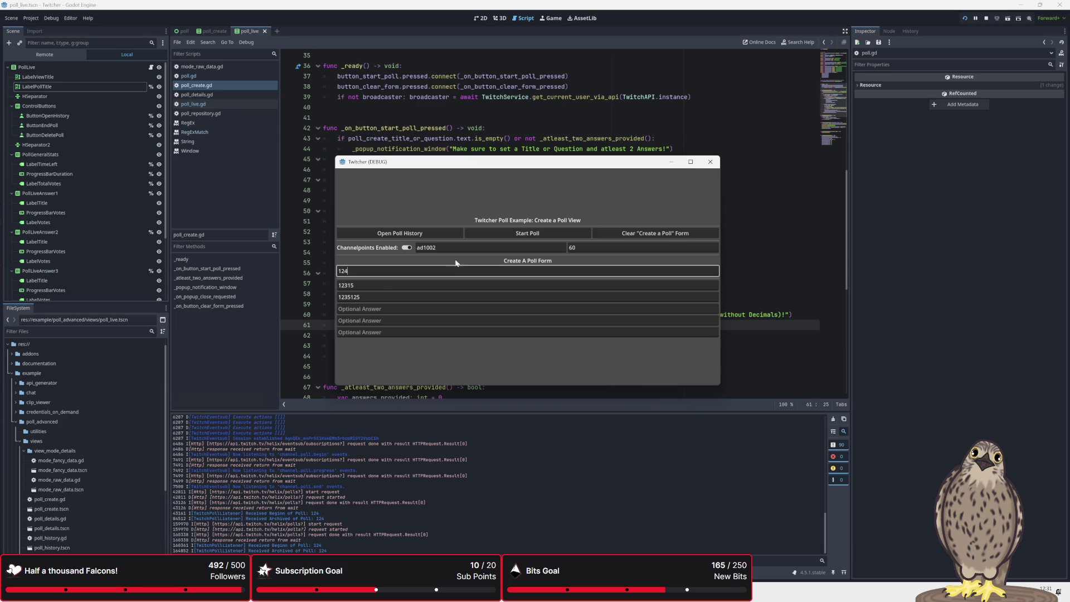
{"action": "left_click", "coordinate": [438, 100]}
{"action": "scroll", "coordinate": [462, 251], "scroll_direction": "down", "scroll_amount": 1}
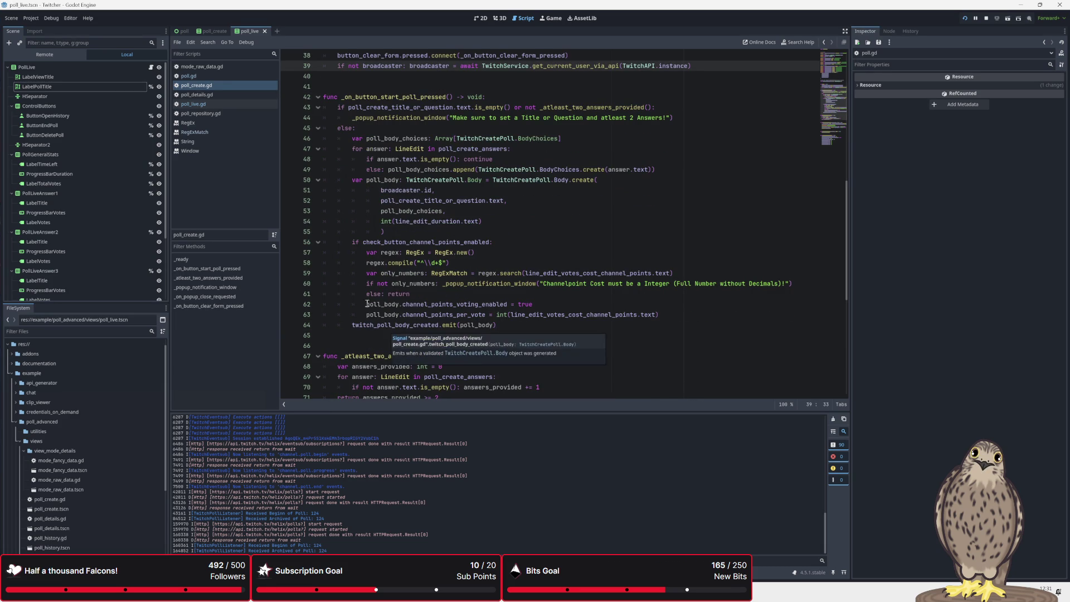
{"action": "left_click", "coordinate": [373, 281]}
{"action": "left_click", "coordinate": [391, 293]}
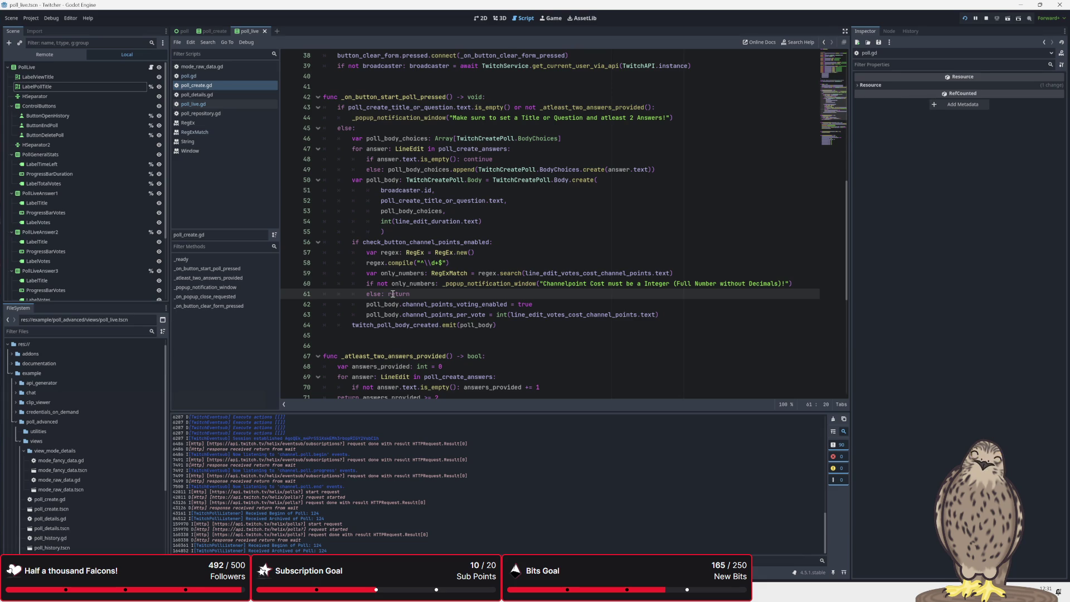
{"action": "left_click", "coordinate": [400, 202]}
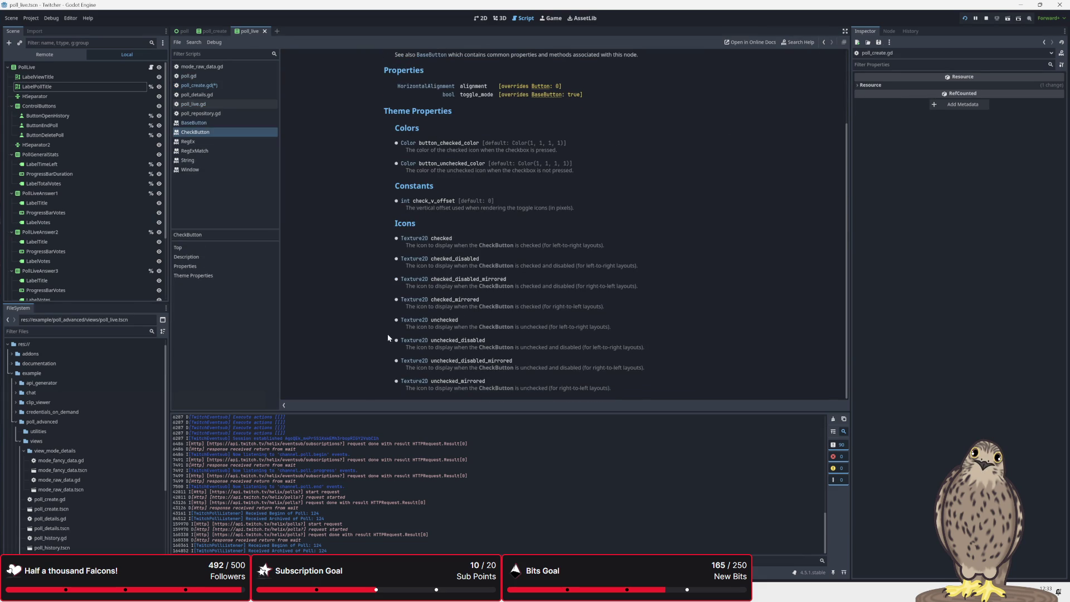
Read the CheckButton and BaseButton references down to button_pressed, then return to poll_create.gd
{"action": "scroll", "coordinate": [369, 303], "scroll_direction": "up", "scroll_amount": 3}
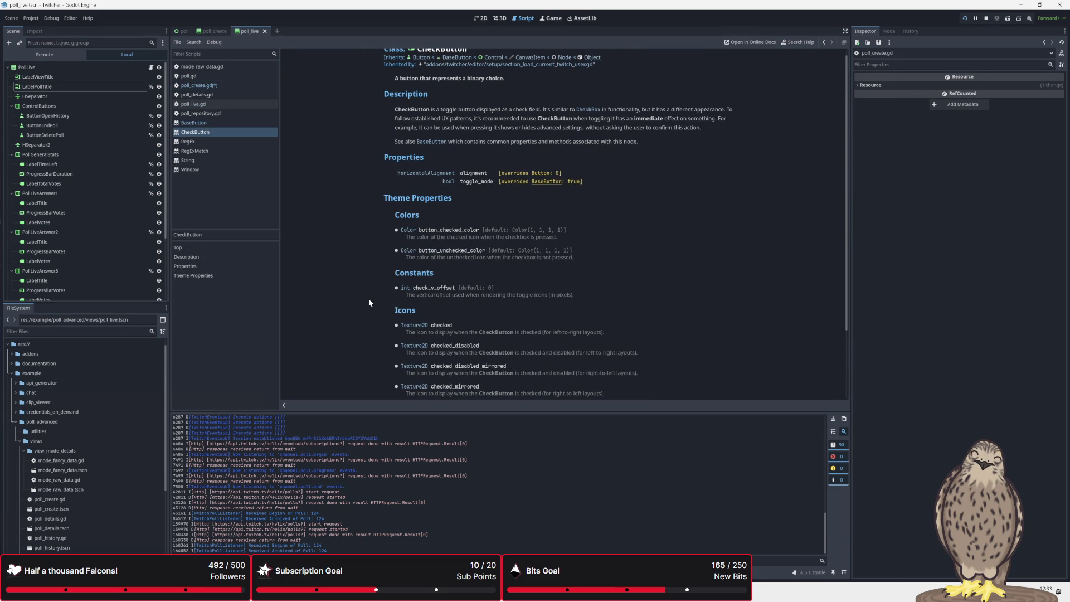
{"action": "left_click", "coordinate": [213, 123]}
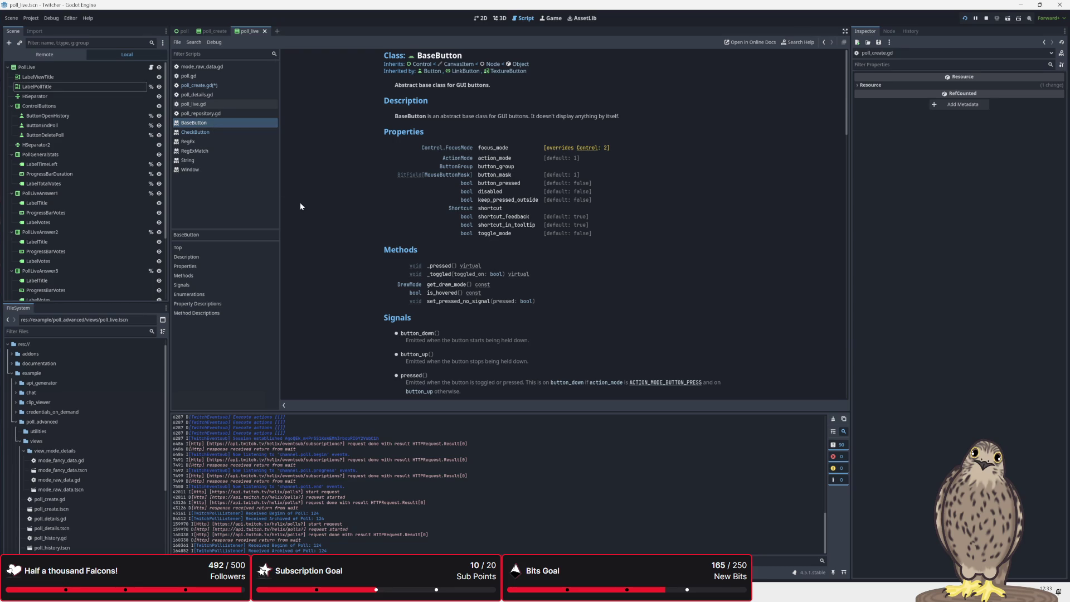
{"action": "scroll", "coordinate": [300, 202], "scroll_direction": "down", "scroll_amount": 2}
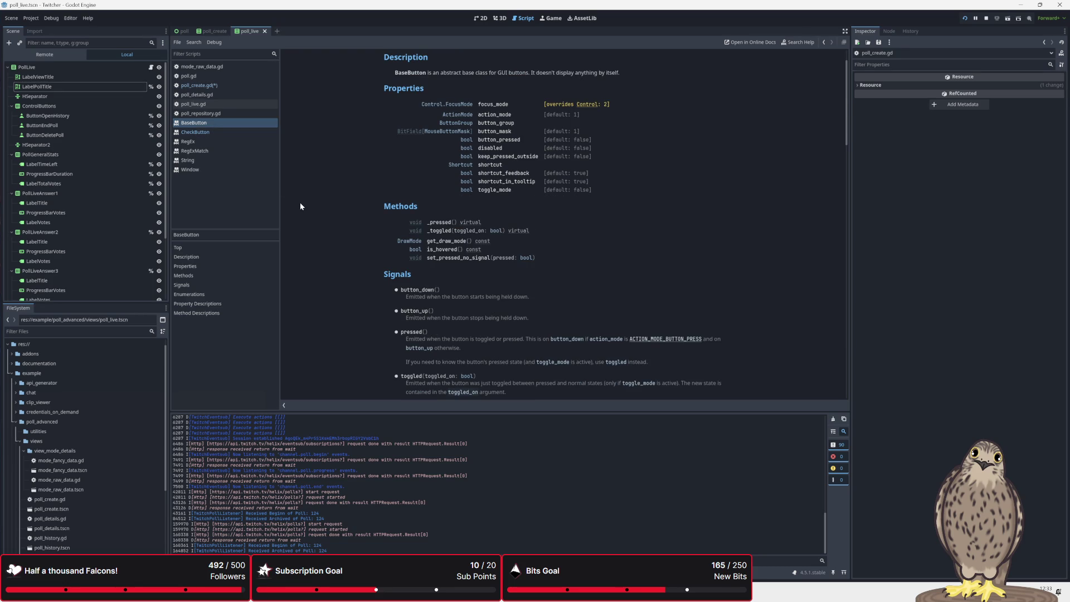
{"action": "left_click", "coordinate": [489, 140]}
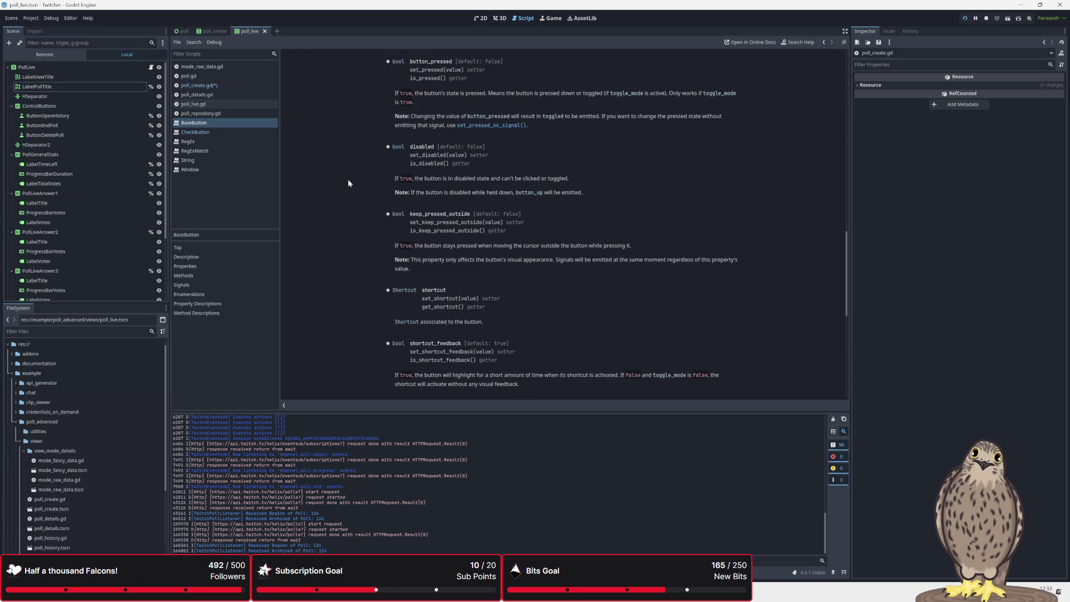
{"action": "left_click", "coordinate": [248, 86]}
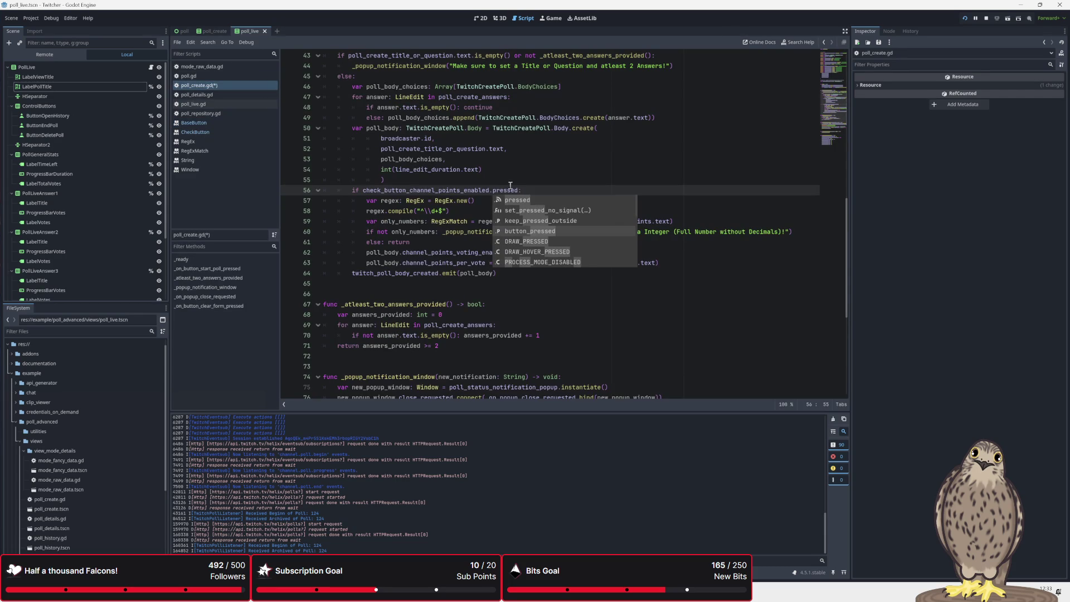
Add () after pressed on line 56 and recheck the BaseButton documentation
{"action": "mouse_move", "coordinate": [515, 196]}
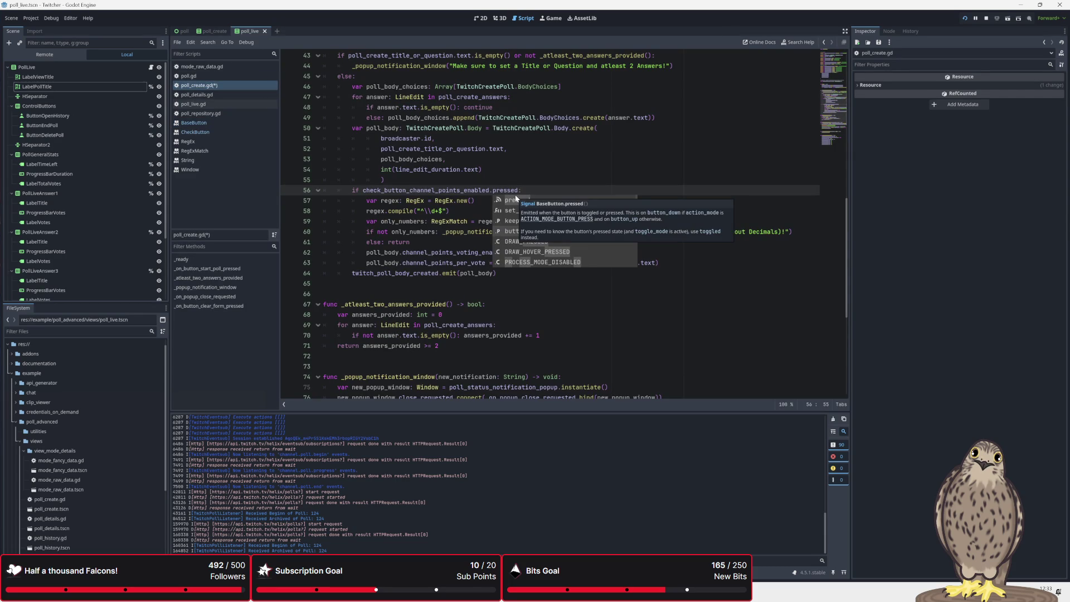
{"action": "type", "text": "()"}
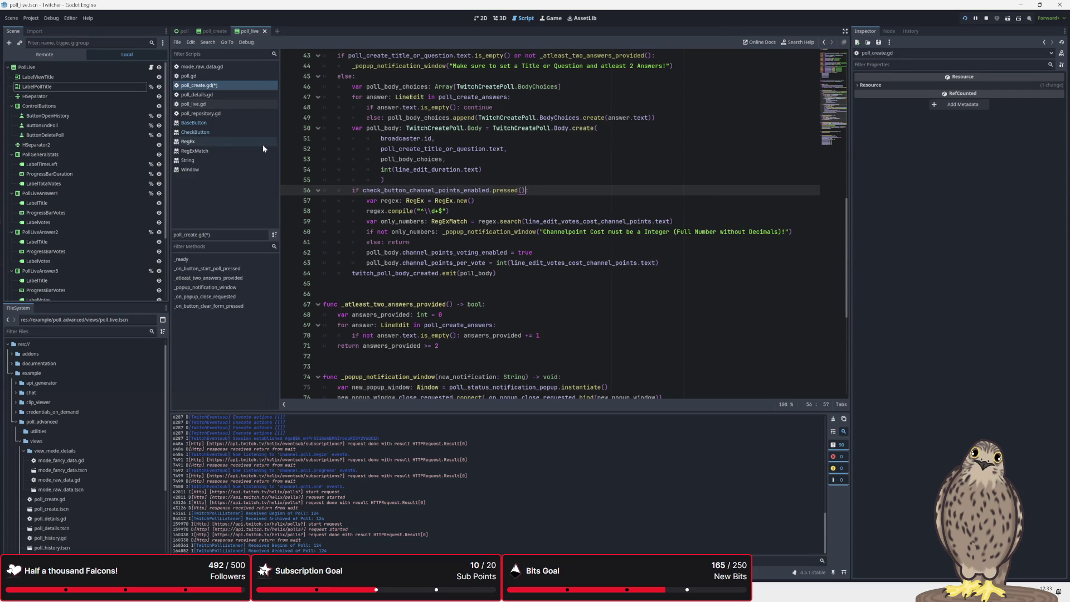
{"action": "left_click", "coordinate": [236, 121]}
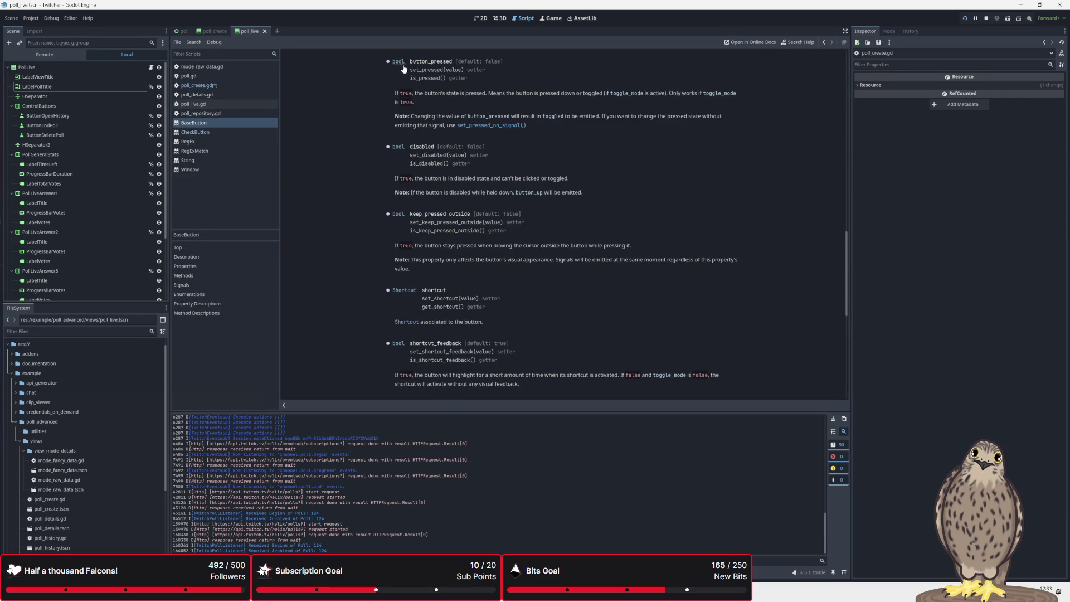
{"action": "left_click", "coordinate": [236, 87]}
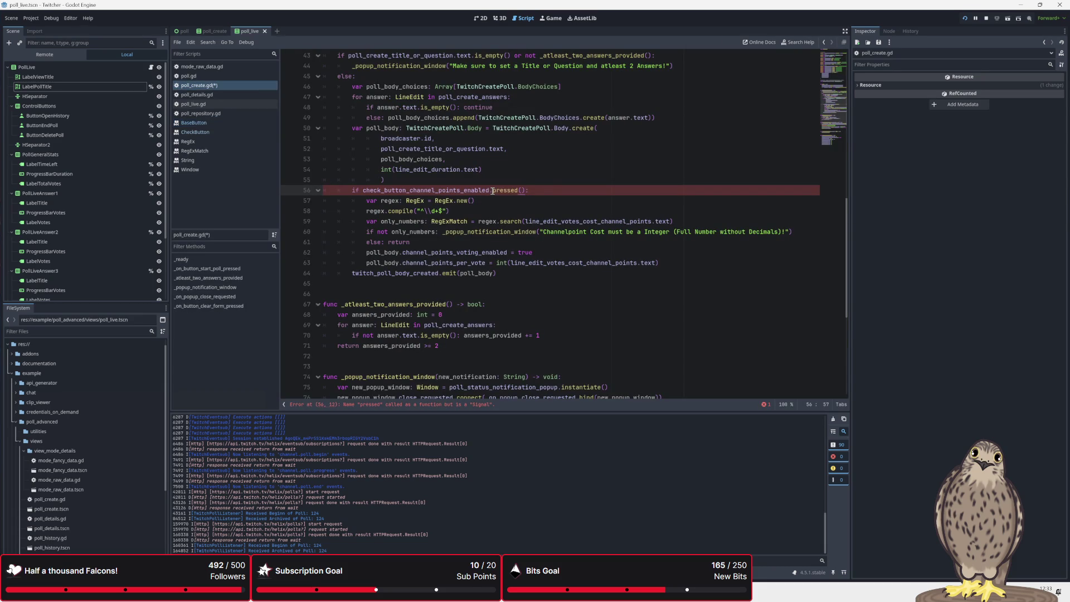
Turn the condition into button_pressed by inserting button_ and deleting the trailing parentheses
{"action": "type", "text": "button_"}
{"action": "left_click", "coordinate": [484, 210]}
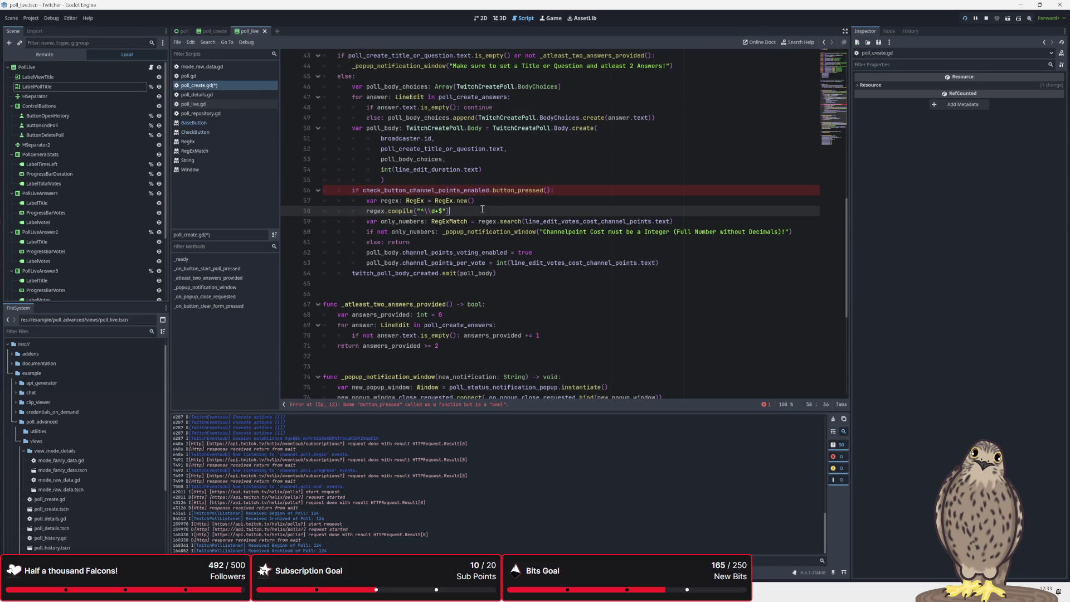
{"action": "mouse_move", "coordinate": [522, 189]}
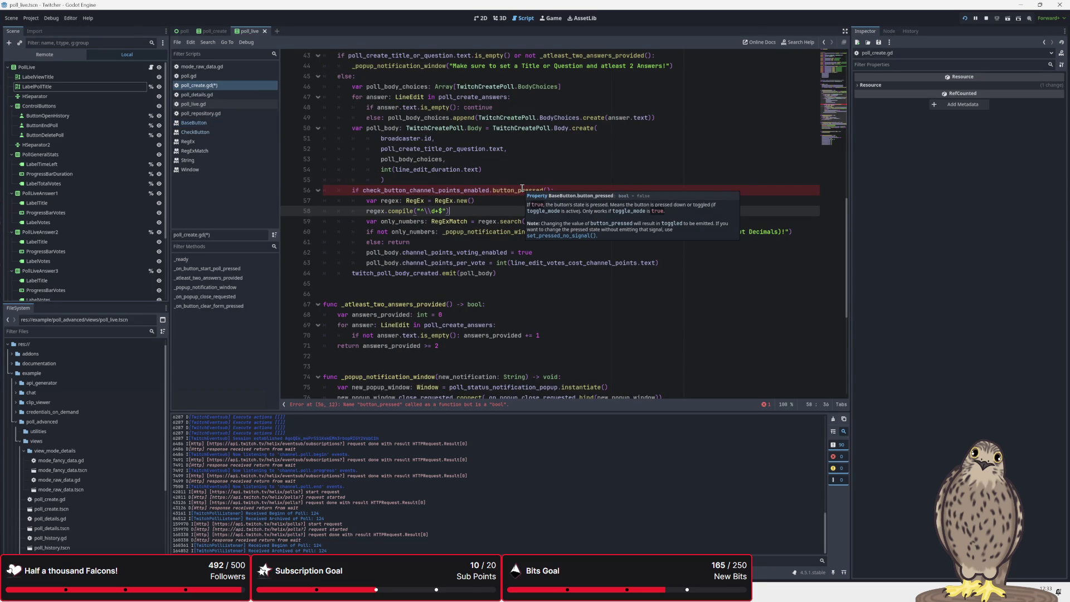
{"action": "left_click", "coordinate": [506, 204]}
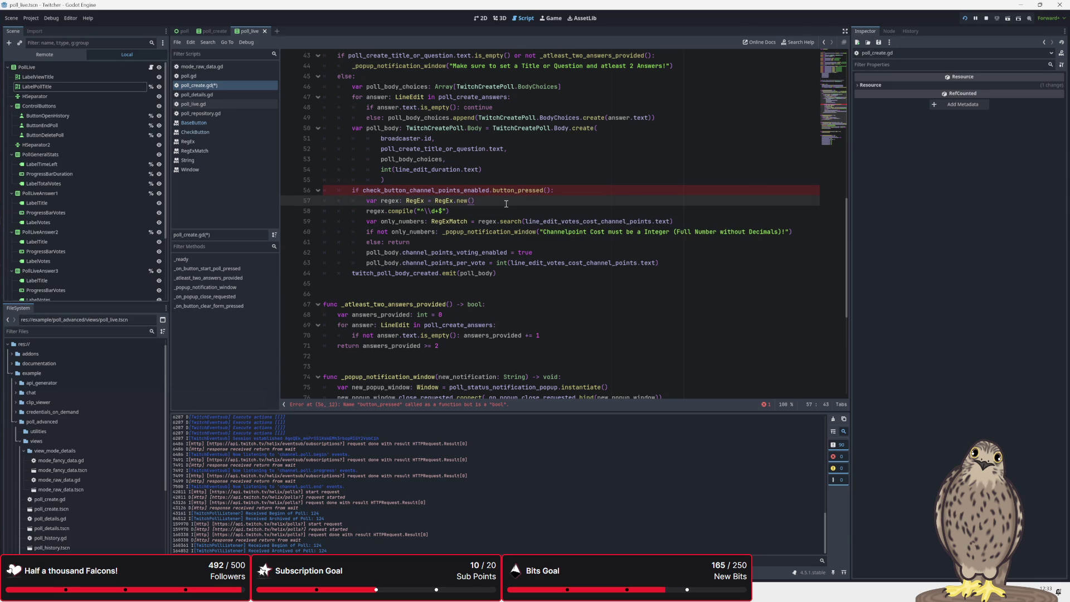
{"action": "left_click", "coordinate": [542, 189]}
{"action": "key", "text": "Delete"}
{"action": "key", "text": "Delete"}
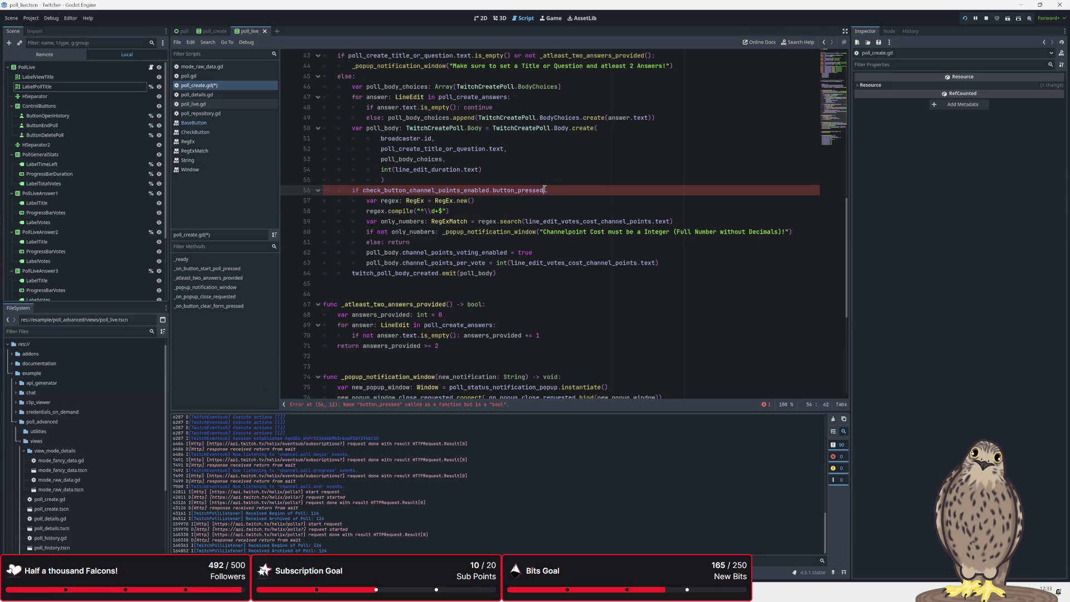
{"action": "left_click", "coordinate": [523, 202]}
{"action": "left_click", "coordinate": [530, 212]}
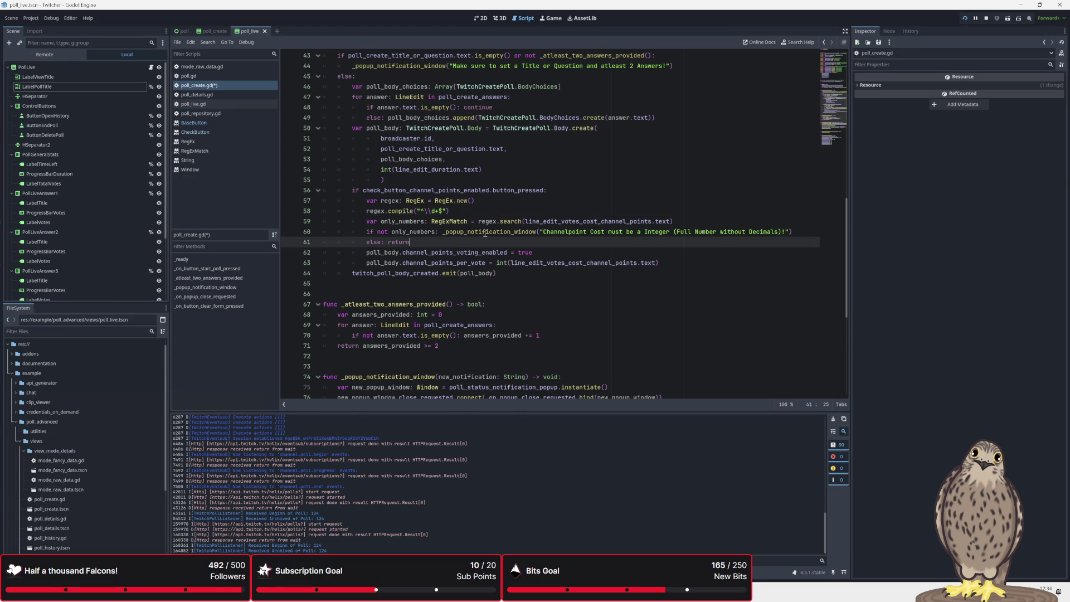
{"action": "scroll", "coordinate": [478, 304], "scroll_direction": "up", "scroll_amount": 2}
{"action": "scroll", "coordinate": [478, 304], "scroll_direction": "down", "scroll_amount": 1}
{"action": "left_click", "coordinate": [558, 274]}
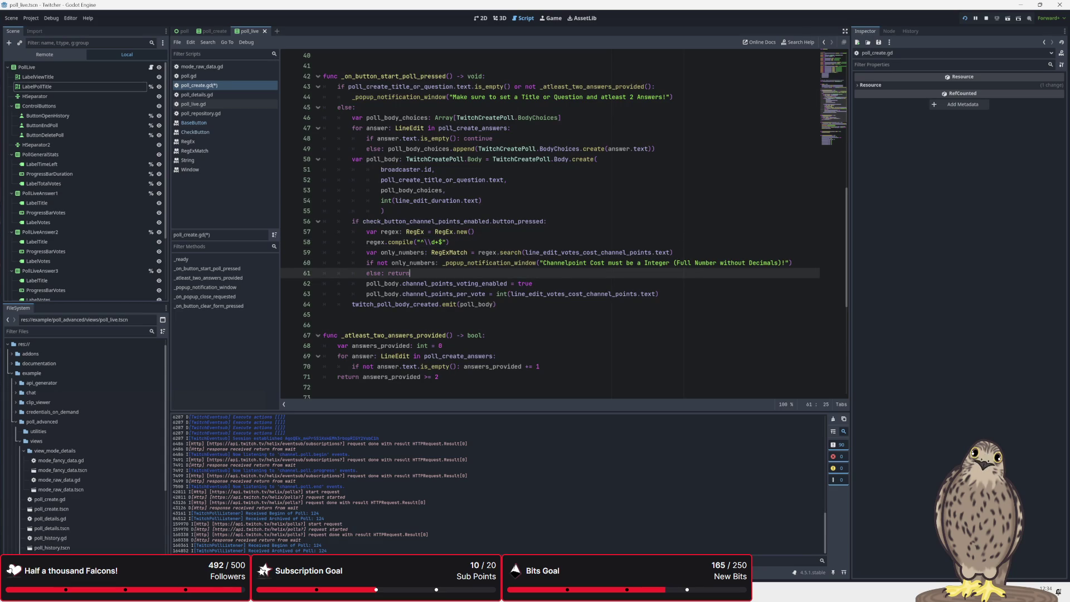
{"action": "left_click", "coordinate": [440, 231]}
{"action": "left_click", "coordinate": [583, 295]}
{"action": "left_click", "coordinate": [574, 308]}
{"action": "scroll", "coordinate": [529, 284], "scroll_direction": "down", "scroll_amount": 1}
{"action": "scroll", "coordinate": [530, 284], "scroll_direction": "up", "scroll_amount": 3}
{"action": "scroll", "coordinate": [501, 273], "scroll_direction": "down", "scroll_amount": 4}
{"action": "left_click", "coordinate": [488, 267]}
{"action": "scroll", "coordinate": [488, 267], "scroll_direction": "up", "scroll_amount": 2}
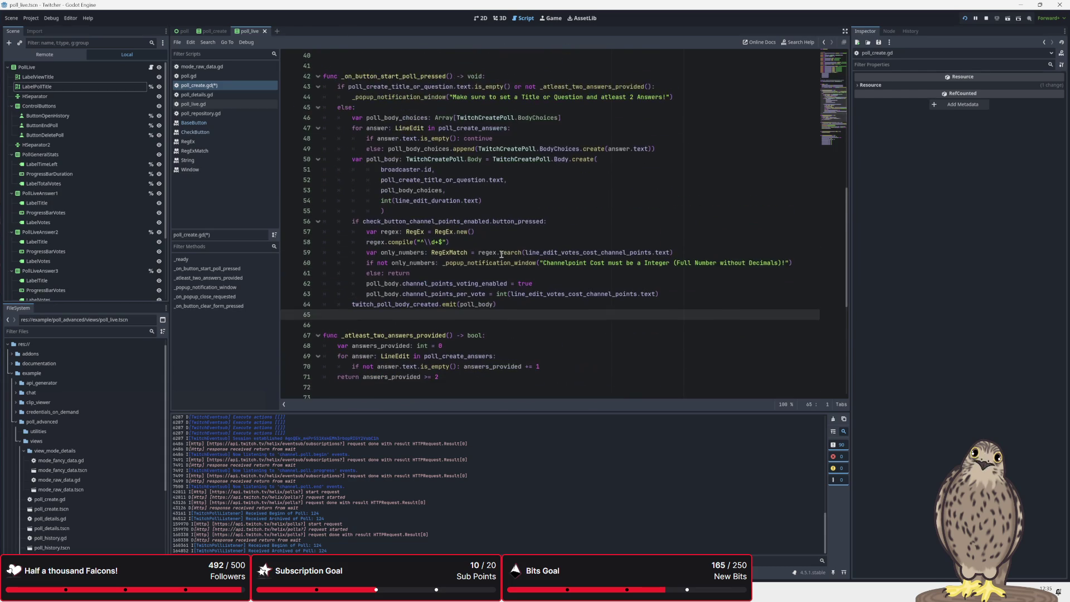
{"action": "left_click", "coordinate": [587, 262]}
{"action": "key", "text": "Down"}
{"action": "key", "text": "Down"}
{"action": "key", "text": "Down"}
{"action": "scroll", "coordinate": [476, 284], "scroll_direction": "down", "scroll_amount": 8}
{"action": "scroll", "coordinate": [477, 284], "scroll_direction": "up", "scroll_amount": 7}
{"action": "scroll", "coordinate": [477, 284], "scroll_direction": "up", "scroll_amount": 3}
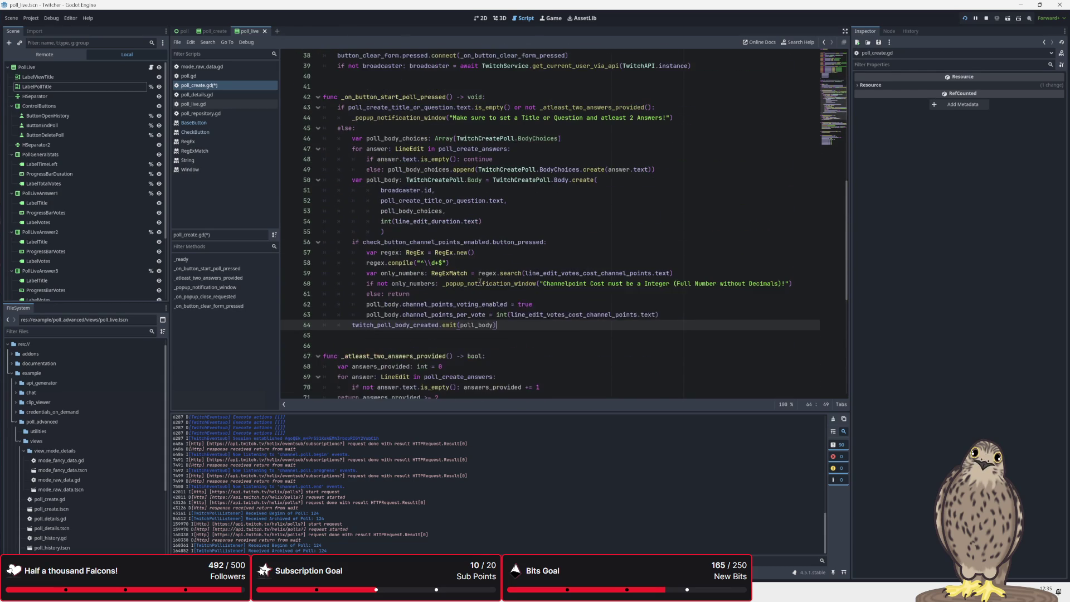
{"action": "left_click", "coordinate": [505, 254]}
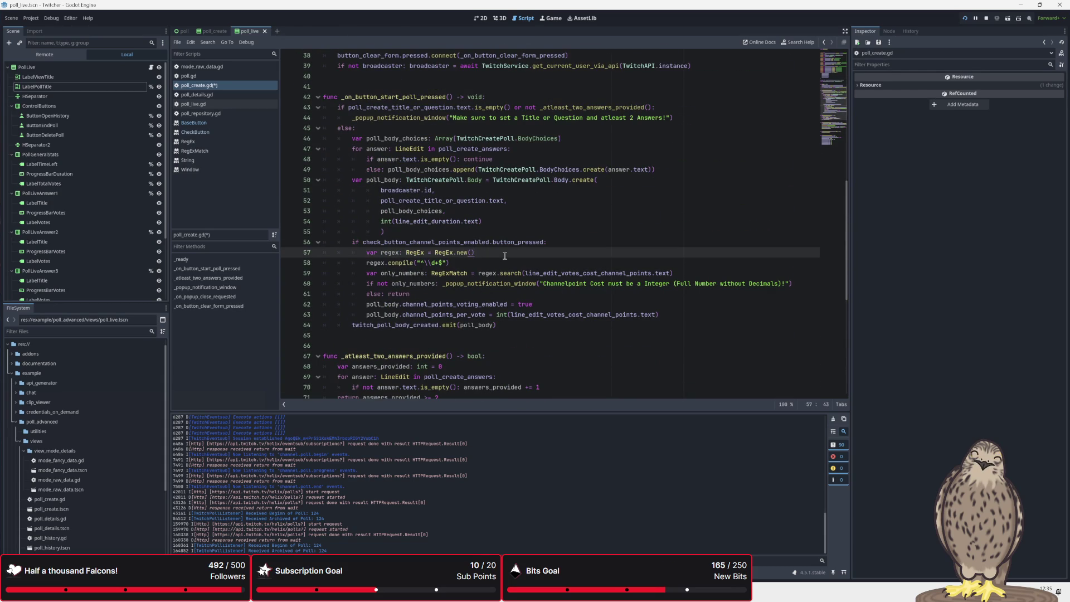
Run the scene and fill the poll form: cost 'awdawd', title 'awd', and three test answers
{"action": "left_click", "coordinate": [966, 21]}
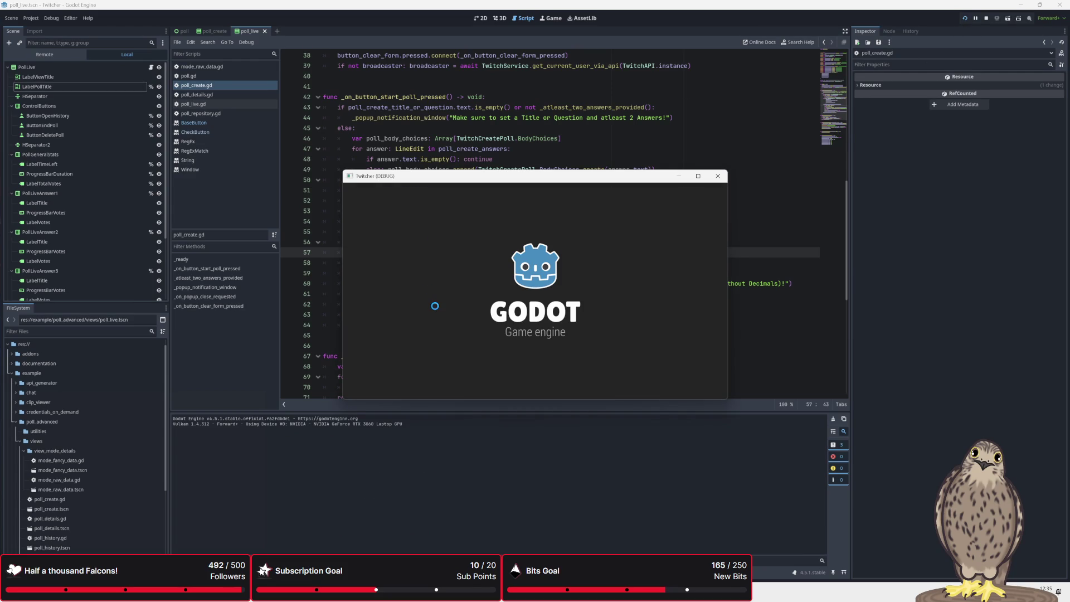
{"action": "left_click", "coordinate": [506, 262]}
{"action": "type", "text": "awdawd"}
{"action": "left_click", "coordinate": [421, 285]}
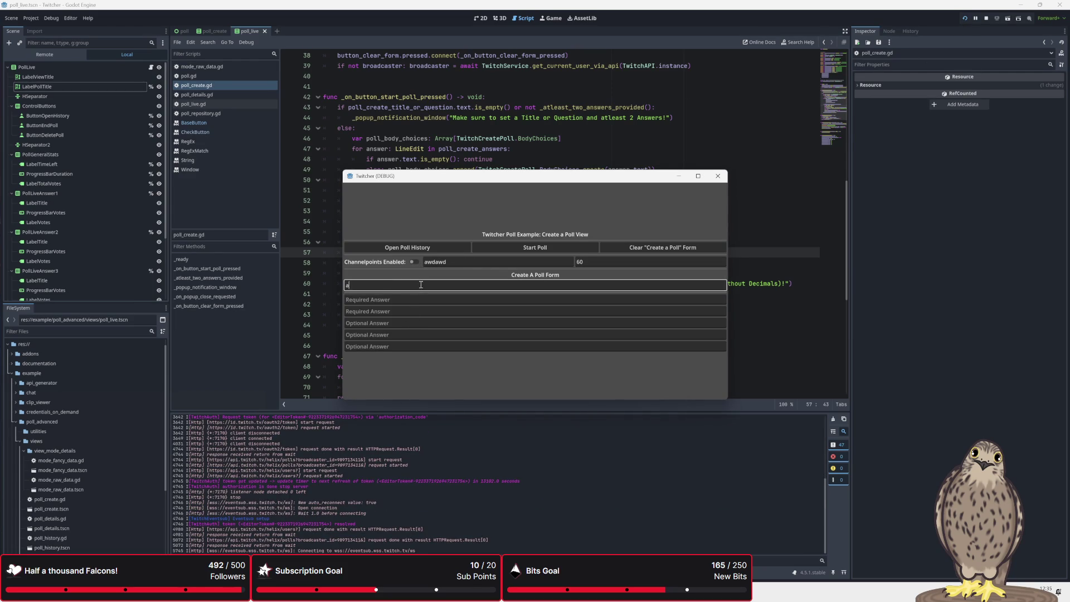
{"action": "type", "text": "awd"}
{"action": "left_click", "coordinate": [410, 300]}
{"action": "type", "text": "awd"}
{"action": "left_click", "coordinate": [411, 311]}
{"action": "type", "text": "awd"}
{"action": "left_click", "coordinate": [411, 300]}
{"action": "type", "text": "d"}
{"action": "left_click", "coordinate": [412, 311]}
{"action": "type", "text": "dd"}
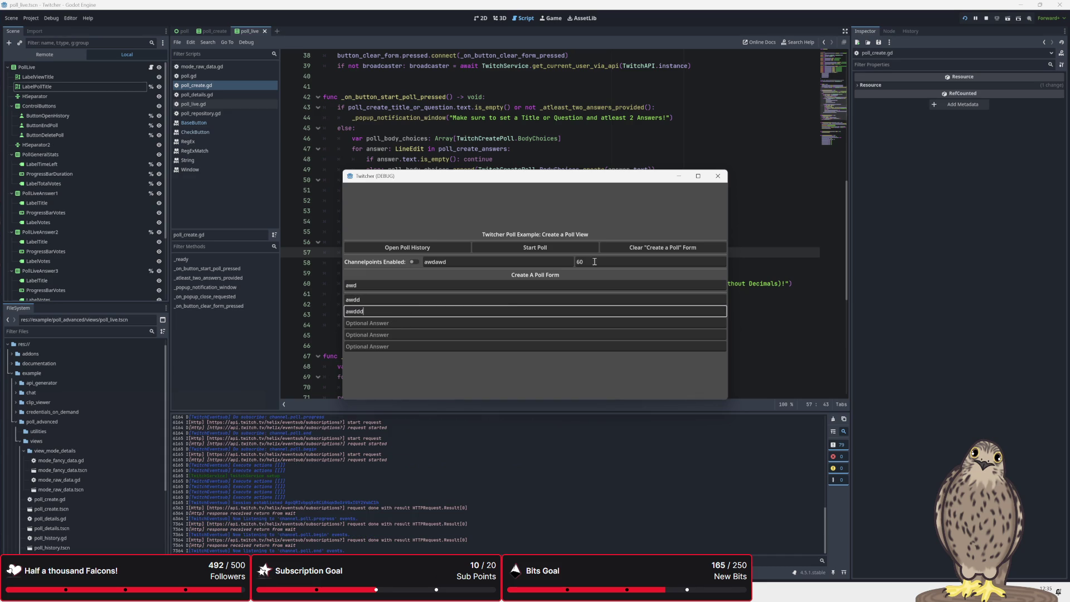
Start the test poll, dismiss the poll-begun notification, and switch Channelpoints Enabled on
{"action": "left_click", "coordinate": [554, 251]}
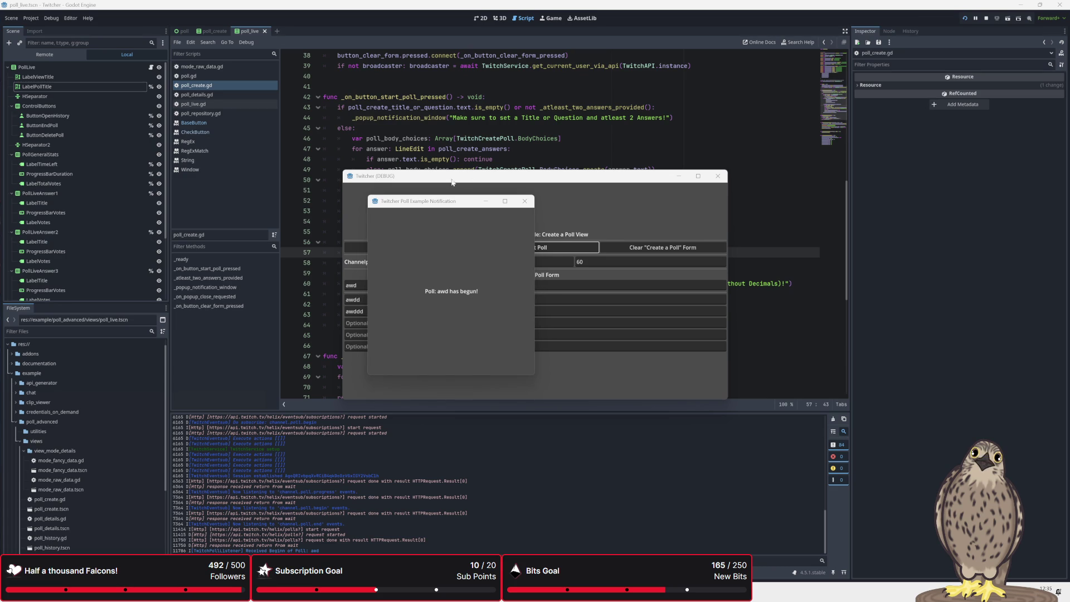
{"action": "left_click", "coordinate": [525, 200]}
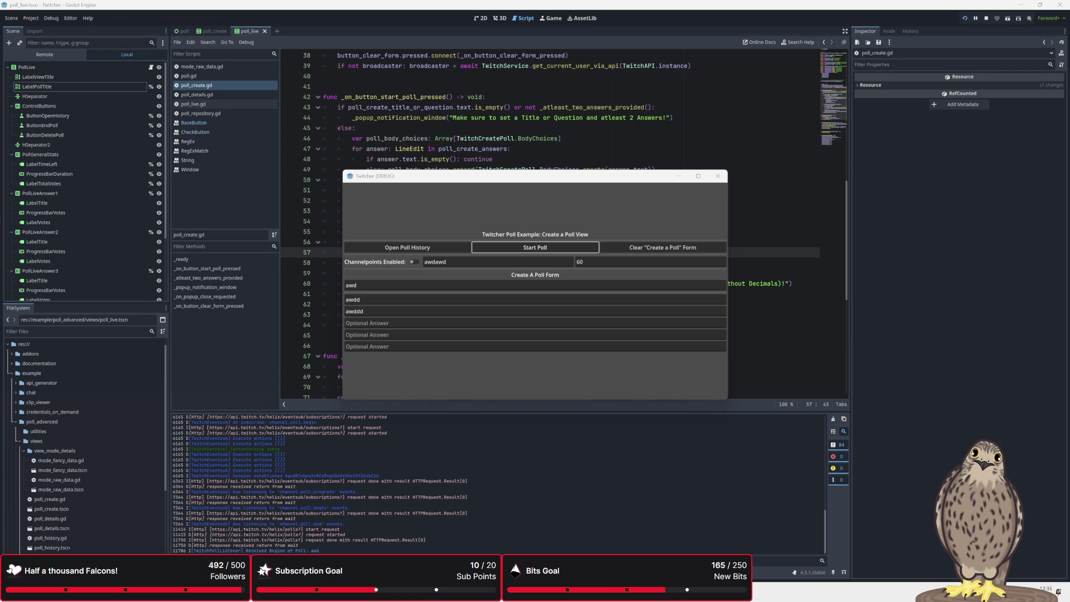
{"action": "left_click", "coordinate": [415, 263]}
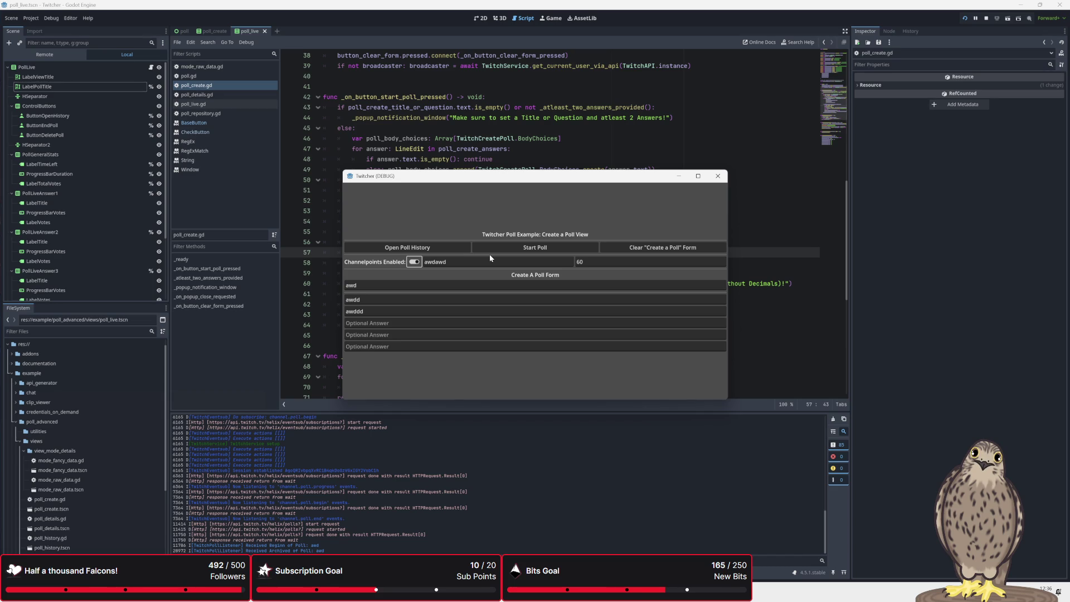
{"action": "left_click", "coordinate": [498, 265]}
Start the poll with channel points enabled, then browse poll_live.gd and poll_repository.gd back to poll_create.gd
{"action": "left_click", "coordinate": [489, 249]}
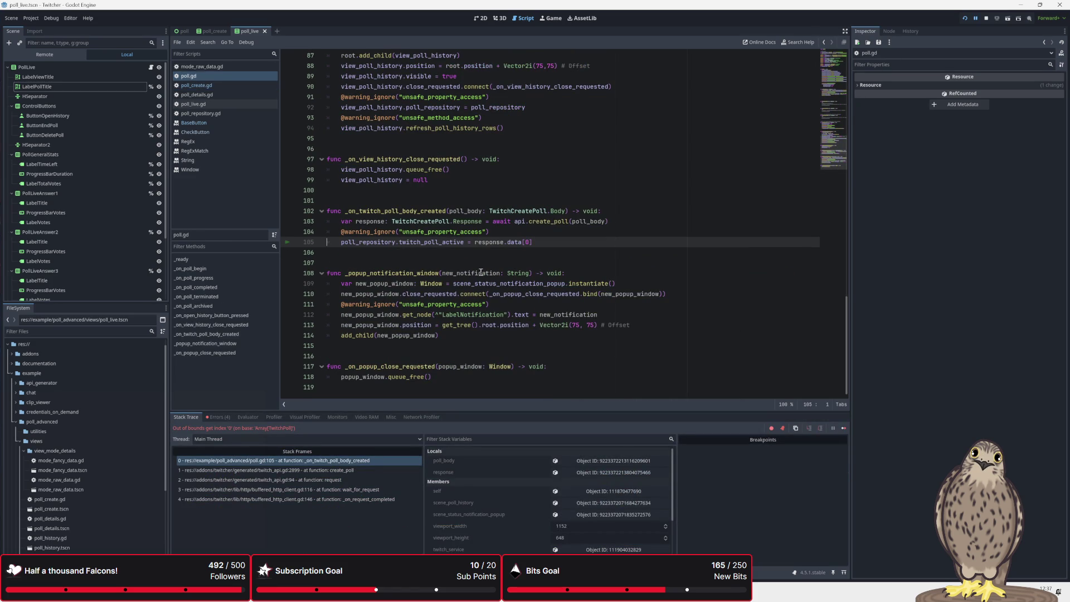
{"action": "scroll", "coordinate": [481, 273], "scroll_direction": "up", "scroll_amount": 20}
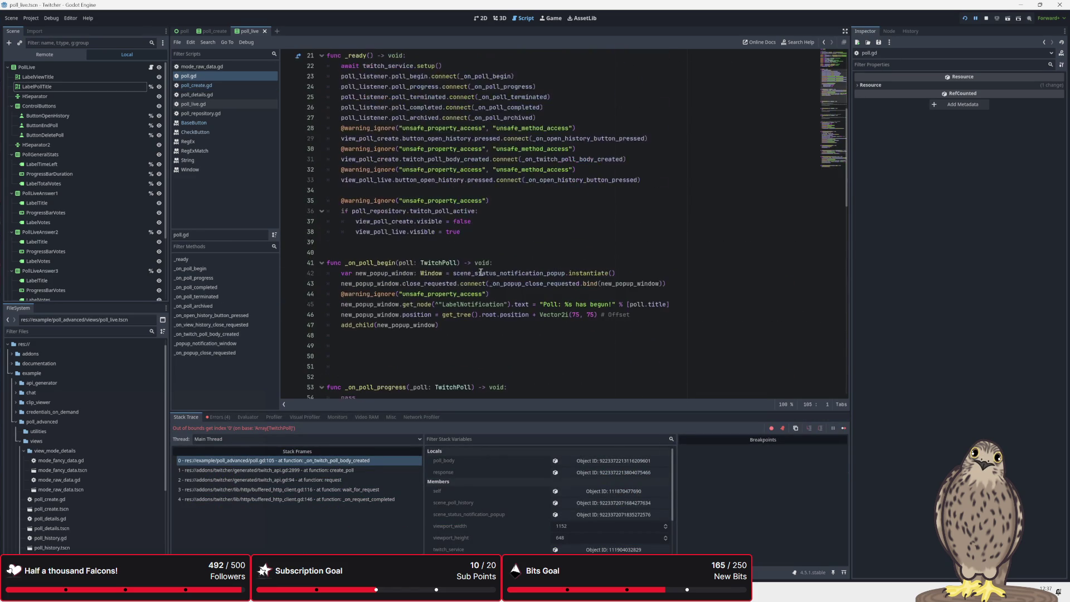
{"action": "scroll", "coordinate": [480, 272], "scroll_direction": "down", "scroll_amount": 19}
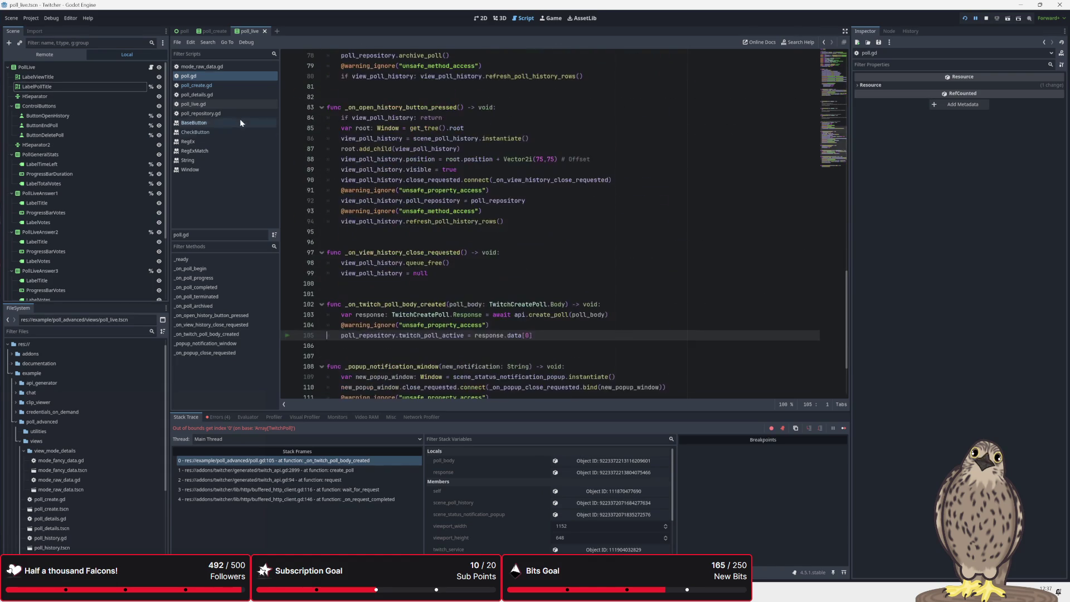
{"action": "left_click", "coordinate": [236, 104]}
{"action": "left_click", "coordinate": [220, 113]}
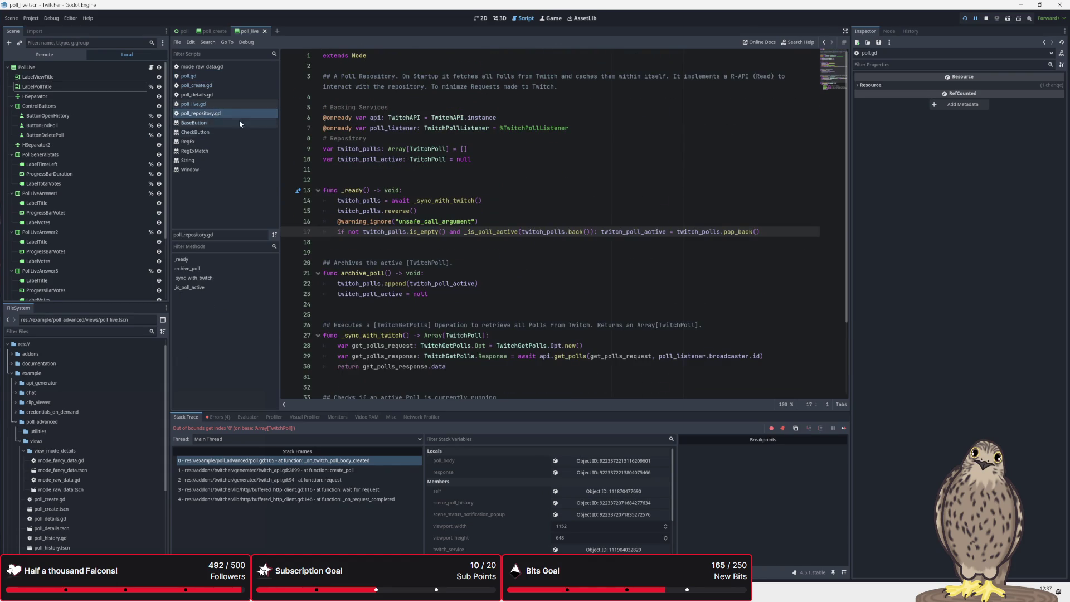
{"action": "left_click", "coordinate": [228, 89]}
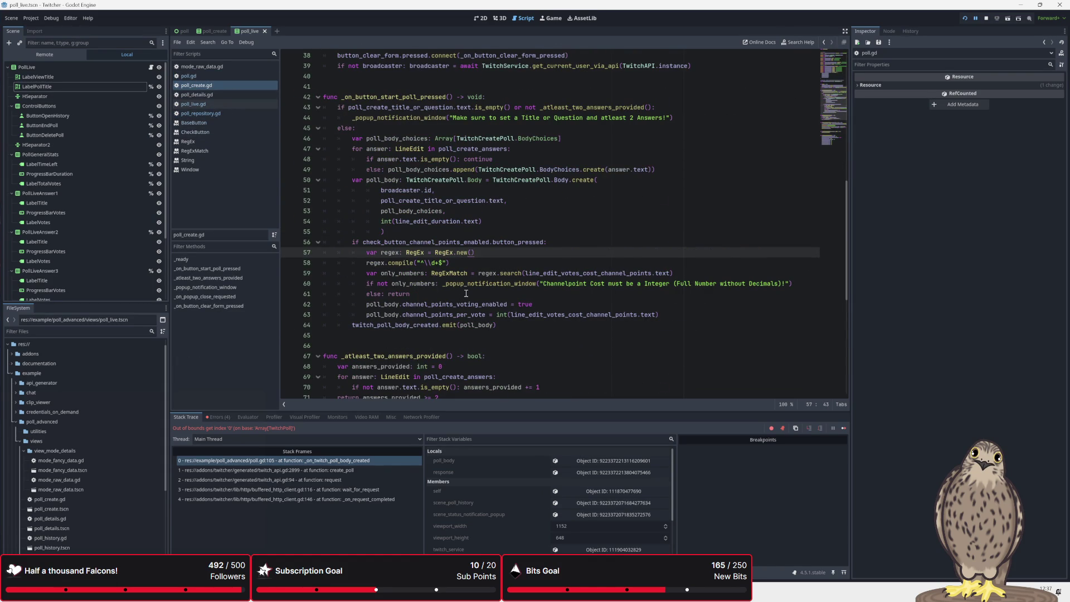
Review the regex and only_numbers check, placing the caret before the twitch_poll_body_created emit call
{"action": "scroll", "coordinate": [466, 293], "scroll_direction": "down", "scroll_amount": 3}
{"action": "scroll", "coordinate": [465, 294], "scroll_direction": "up", "scroll_amount": 2}
{"action": "scroll", "coordinate": [466, 294], "scroll_direction": "up", "scroll_amount": 2}
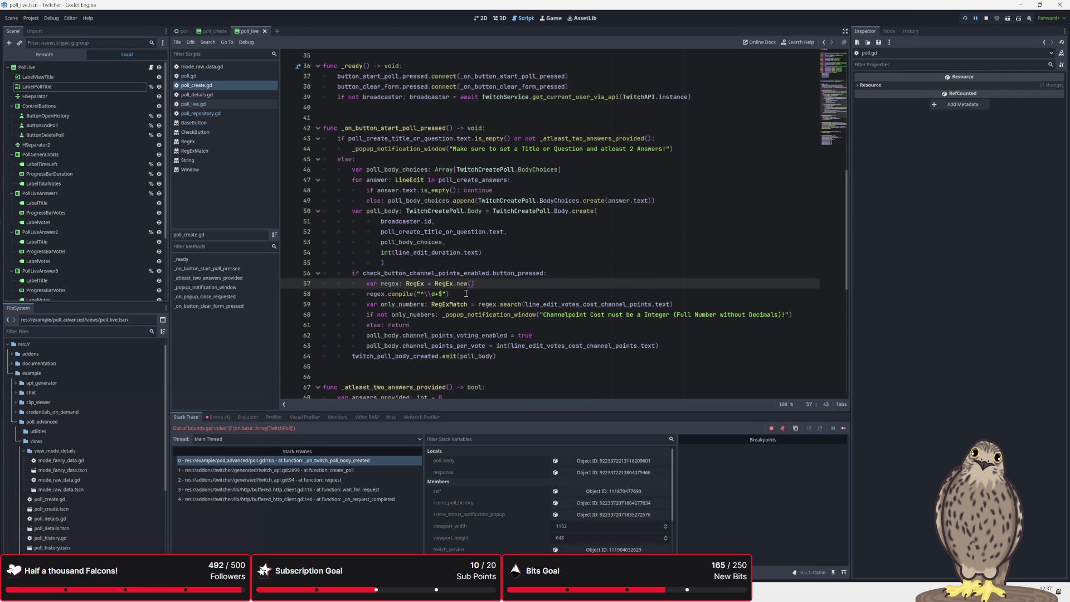
{"action": "left_click", "coordinate": [466, 294]}
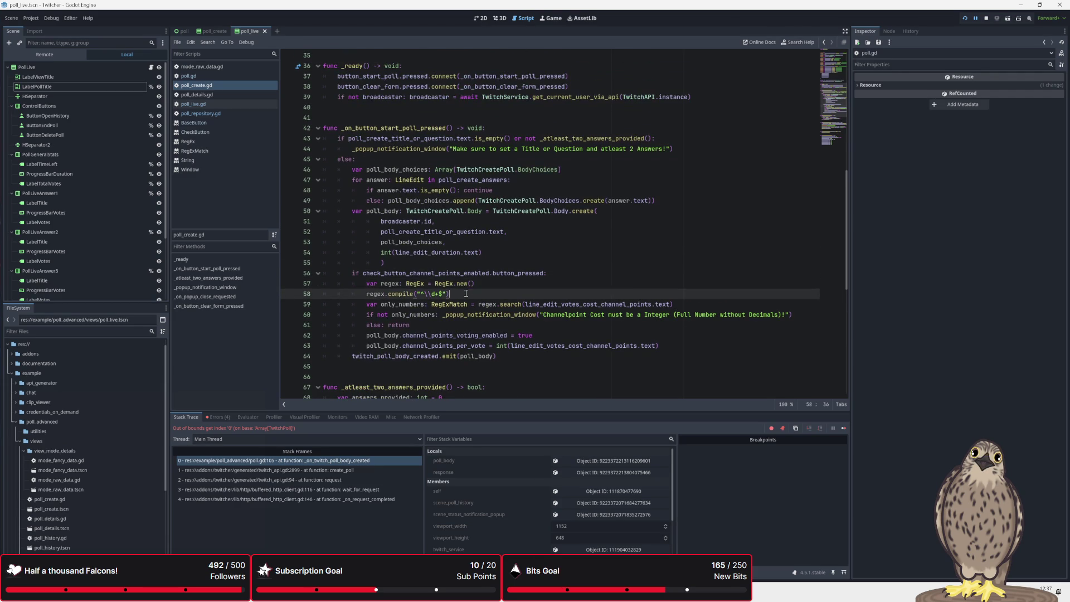
{"action": "mouse_move", "coordinate": [453, 331]}
{"action": "left_click", "coordinate": [426, 319]}
{"action": "left_click", "coordinate": [422, 324]}
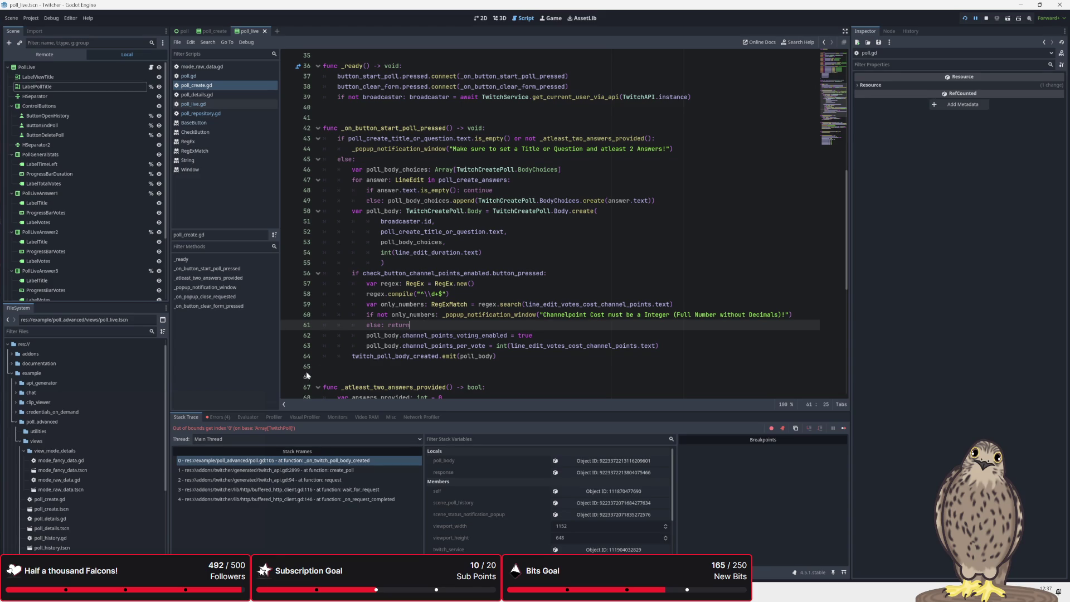
{"action": "left_click", "coordinate": [345, 356]}
Put 'else:' before twitch_poll_body_created.emit(poll_body) and save poll_create.gd
{"action": "type", "text": "else:"}
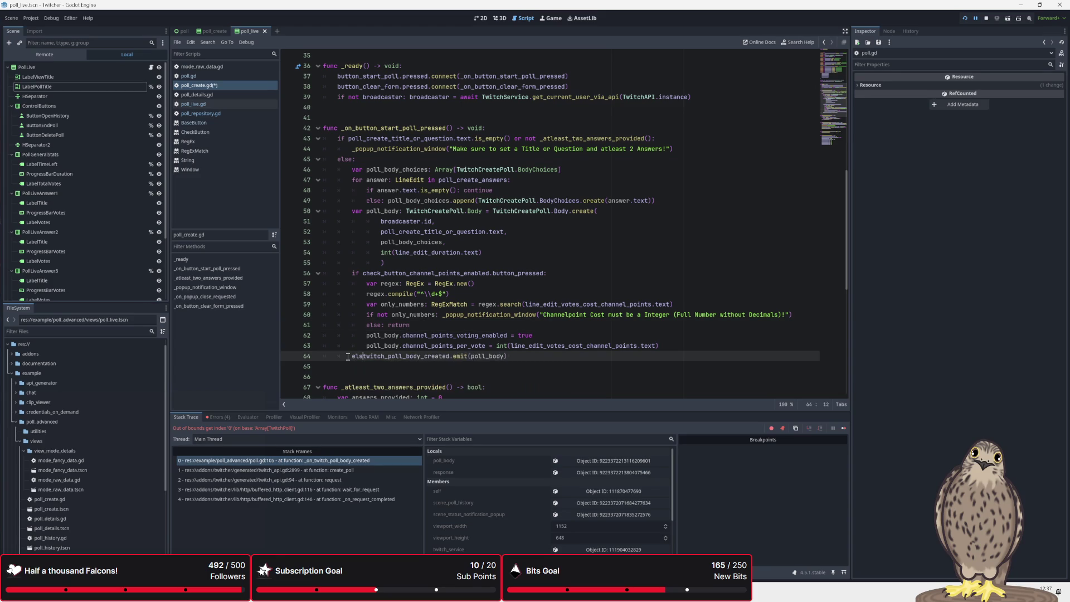
{"action": "key", "text": "Return"}
{"action": "key", "text": "BackSpace"}
{"action": "key", "text": "BackSpace"}
{"action": "key", "text": "BackSpace"}
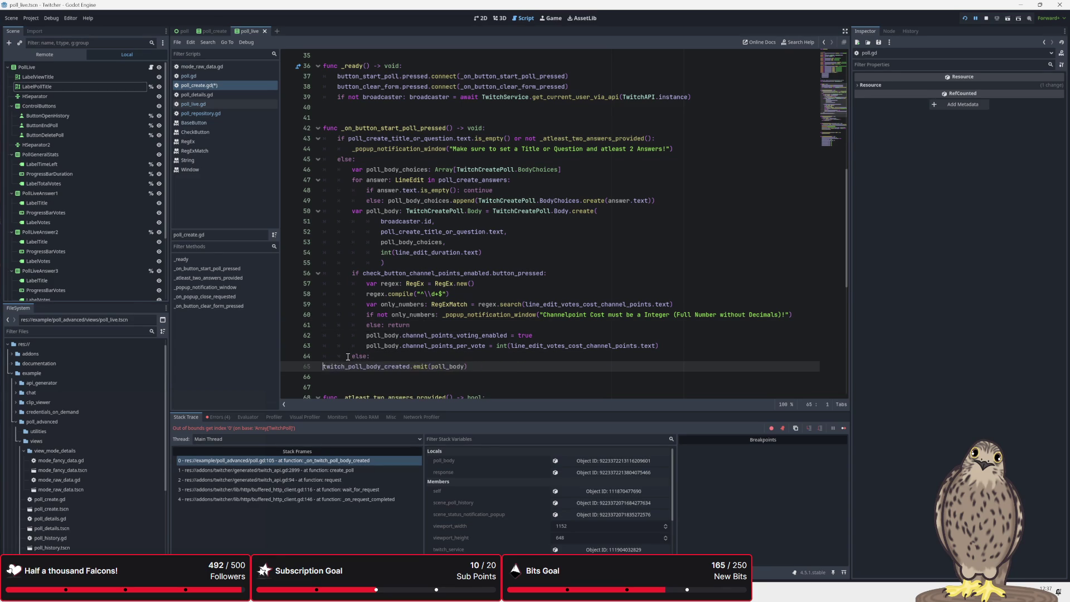
{"action": "key", "text": "ctrl+s"}
Run the project, enable channel points, and enter cost 'awd', title 'awd' and test answers
{"action": "left_click", "coordinate": [965, 18]}
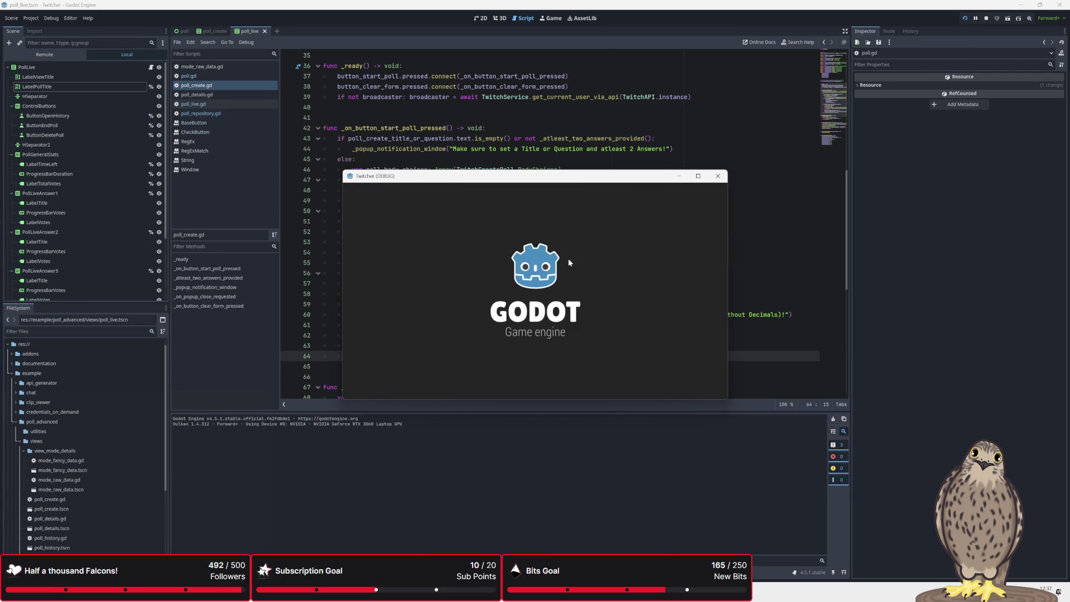
{"action": "type", "text": "awd"}
{"action": "left_click", "coordinate": [413, 262]}
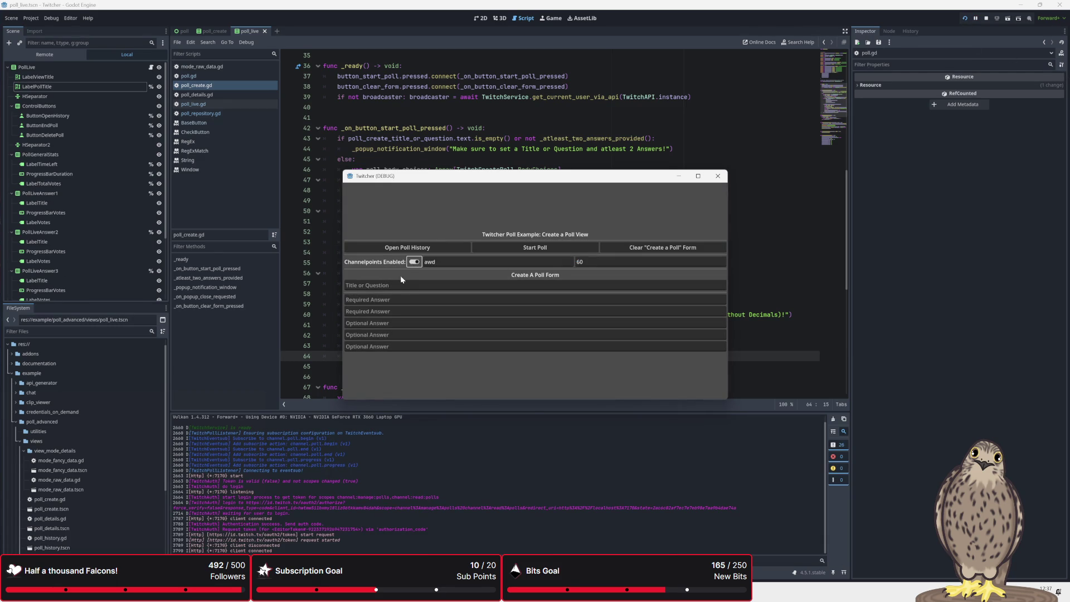
{"action": "left_click", "coordinate": [400, 285]}
{"action": "type", "text": "awd"}
{"action": "left_click", "coordinate": [392, 300]}
{"action": "type", "text": "awd"}
{"action": "left_click", "coordinate": [429, 312]}
{"action": "type", "text": "awddaw"}
{"action": "left_click", "coordinate": [396, 299]}
{"action": "type", "text": "d"}
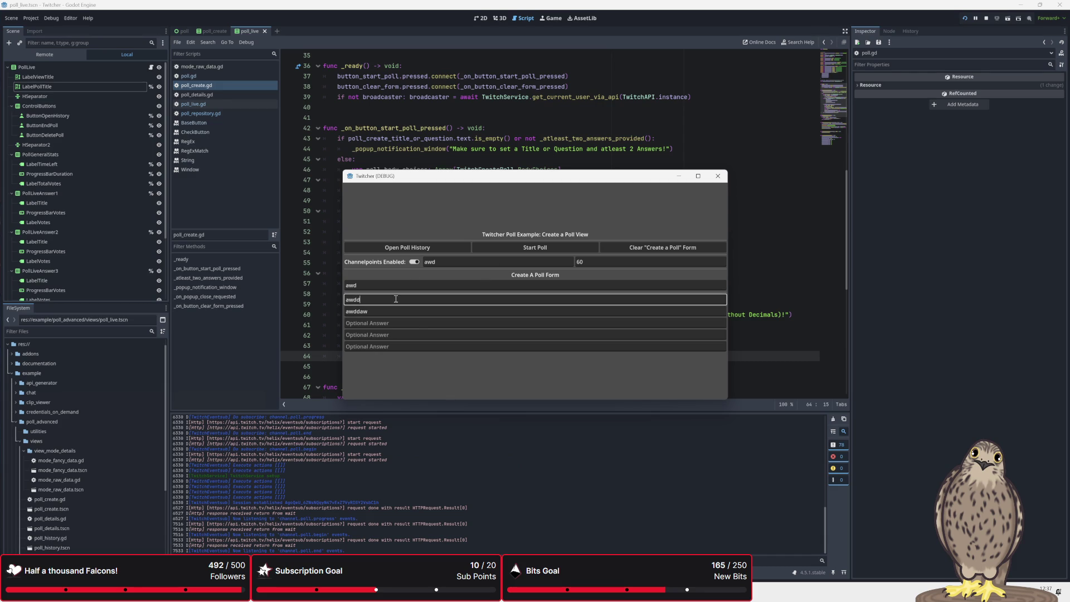
Start the poll, confirm the integer-only cost warning appears, and return to the script
{"action": "left_click", "coordinate": [516, 249]}
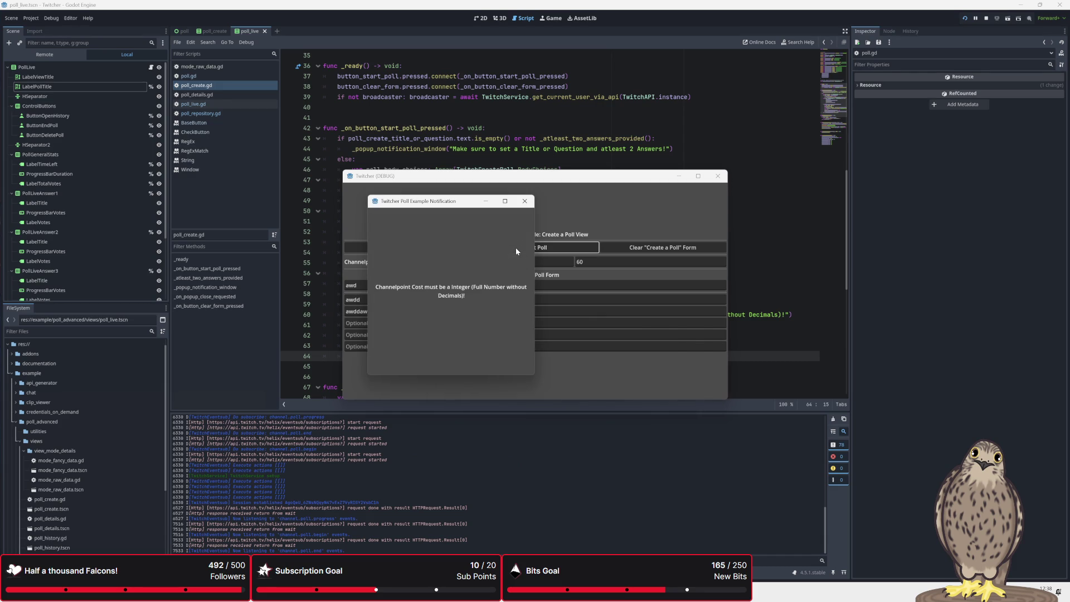
{"action": "left_click", "coordinate": [525, 201]}
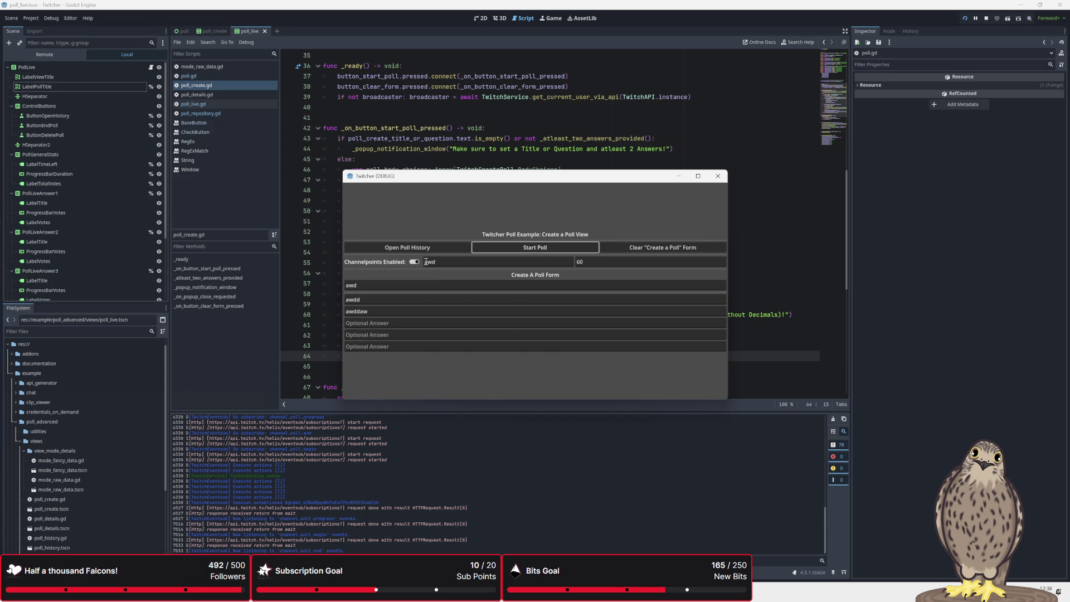
{"action": "left_click", "coordinate": [510, 140]}
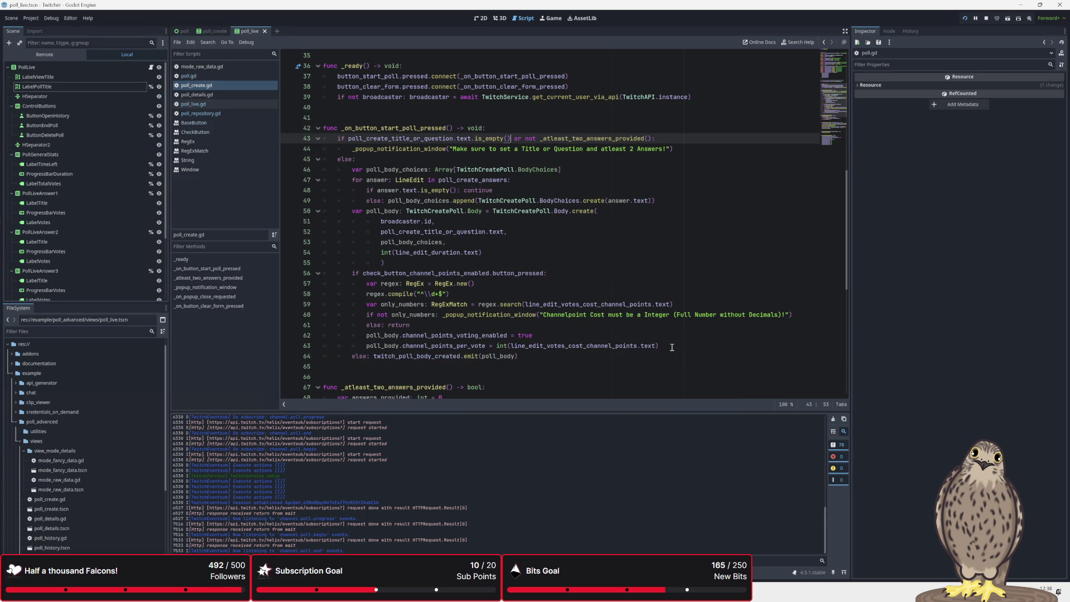
Remove ' return' from the else line on line 61, leaving an open else branch
{"action": "left_click", "coordinate": [591, 356]}
{"action": "left_click", "coordinate": [589, 345]}
{"action": "key", "text": "Up"}
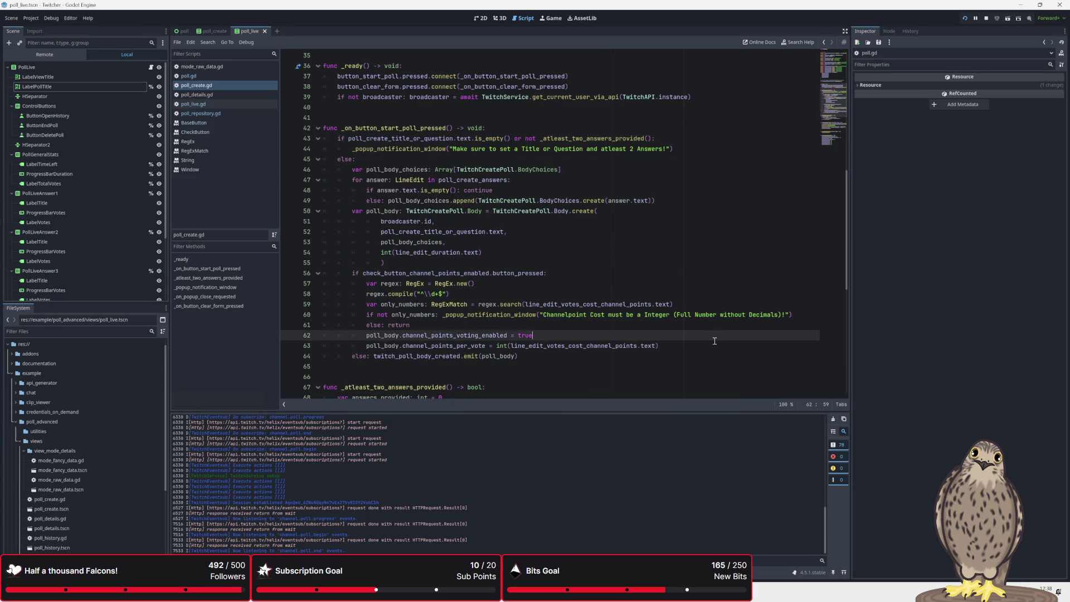
{"action": "left_click", "coordinate": [665, 343]}
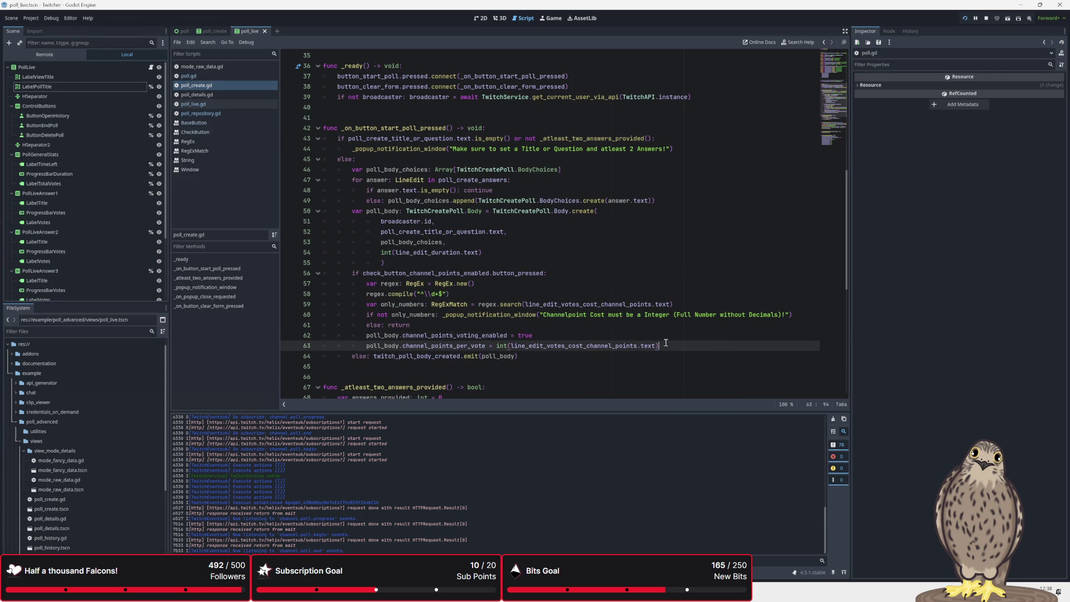
{"action": "left_click", "coordinate": [445, 323]}
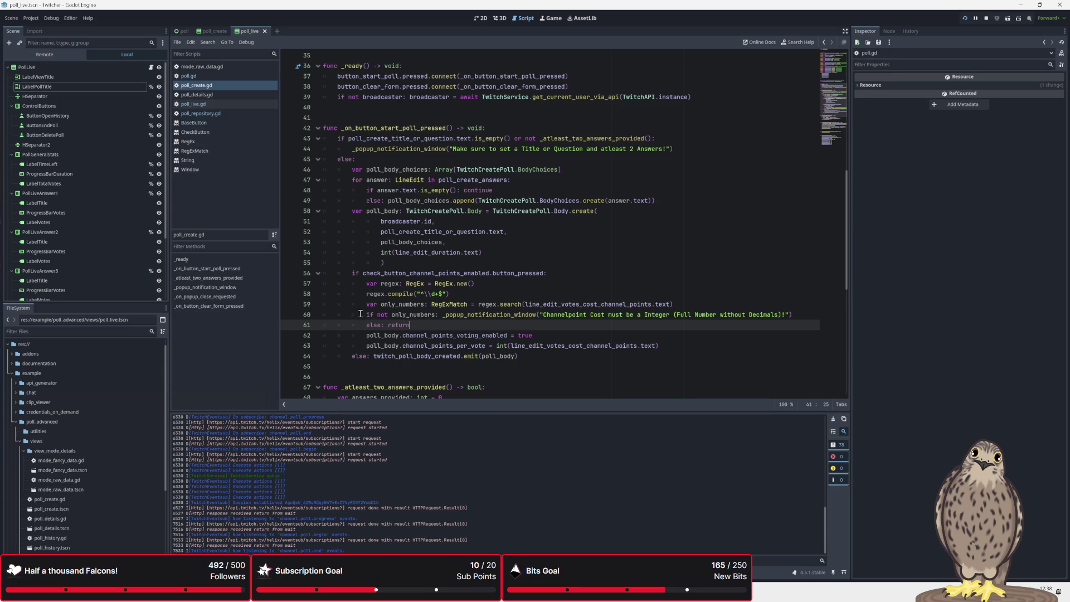
{"action": "left_click_drag", "start_coordinate": [361, 314], "coordinate": [430, 325]}
{"action": "left_click", "coordinate": [450, 326]}
{"action": "left_click", "coordinate": [478, 332]}
{"action": "key", "text": "Up"}
{"action": "key", "text": "BackSpace"}
{"action": "key", "text": "BackSpace"}
{"action": "key", "text": "BackSpace"}
{"action": "key", "text": "Return"}
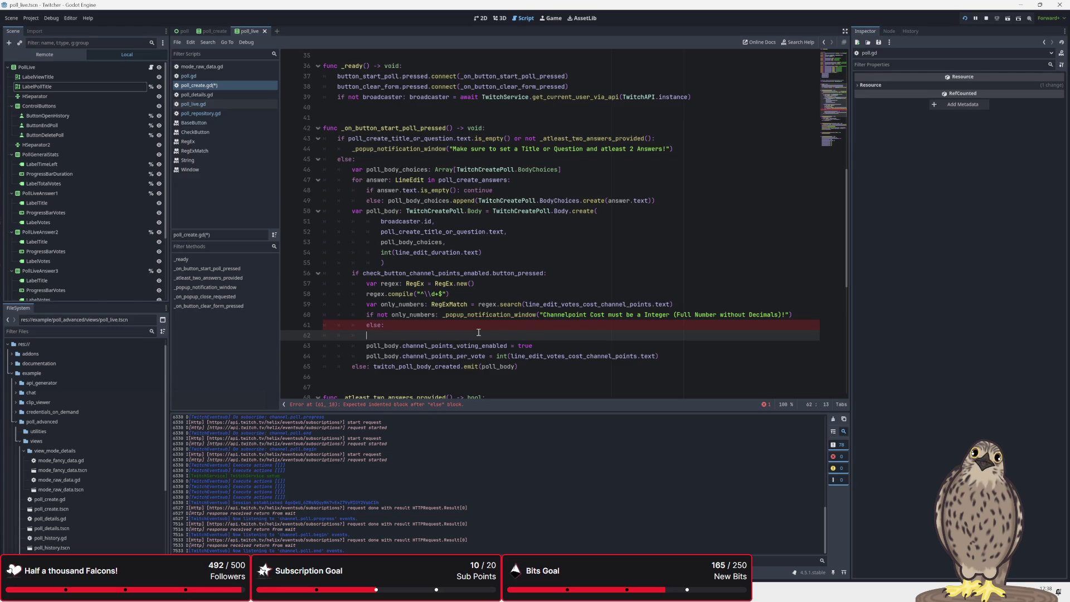
{"action": "key", "text": "Delete"}
{"action": "key", "text": "Up"}
{"action": "key", "text": "Up"}
{"action": "key", "text": "Up"}
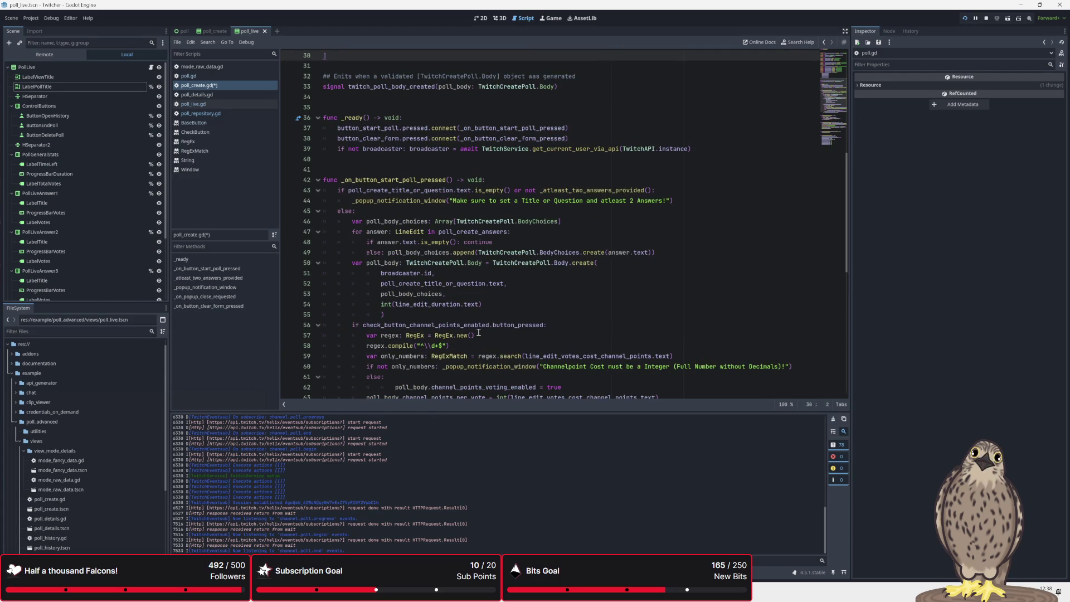
Indent the voting-enabled and per-vote cost lines under else, then open the RegExMatch reference
{"action": "scroll", "coordinate": [435, 296], "scroll_direction": "up", "scroll_amount": 8}
{"action": "scroll", "coordinate": [381, 255], "scroll_direction": "down", "scroll_amount": 20}
{"action": "scroll", "coordinate": [381, 255], "scroll_direction": "up", "scroll_amount": 7}
{"action": "left_click", "coordinate": [388, 242]}
{"action": "key", "text": "BackSpace"}
{"action": "key", "text": "BackSpace"}
{"action": "key", "text": "Tab"}
{"action": "key", "text": "Down"}
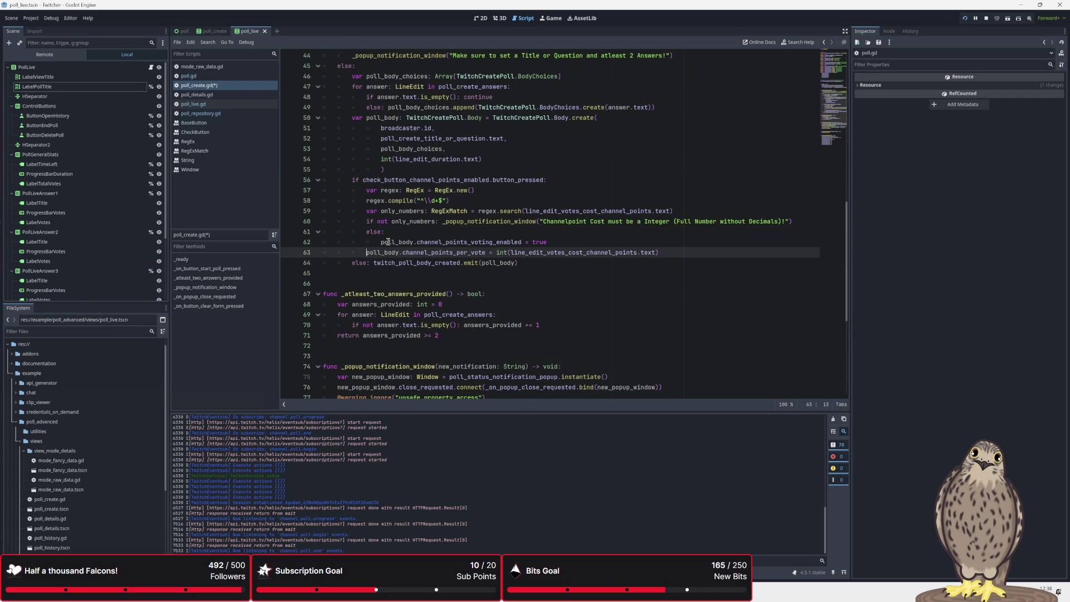
{"action": "key", "text": "Tab"}
{"action": "key", "text": "Up"}
{"action": "key", "text": "Up"}
{"action": "key", "text": "Down"}
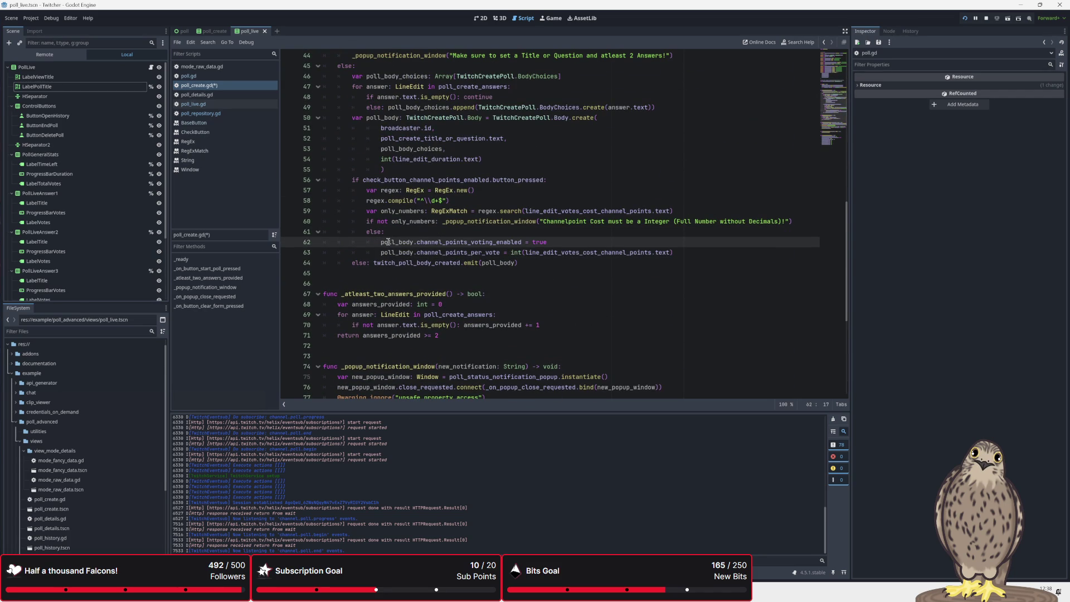
{"action": "key", "text": "Up"}
{"action": "key", "text": "Up"}
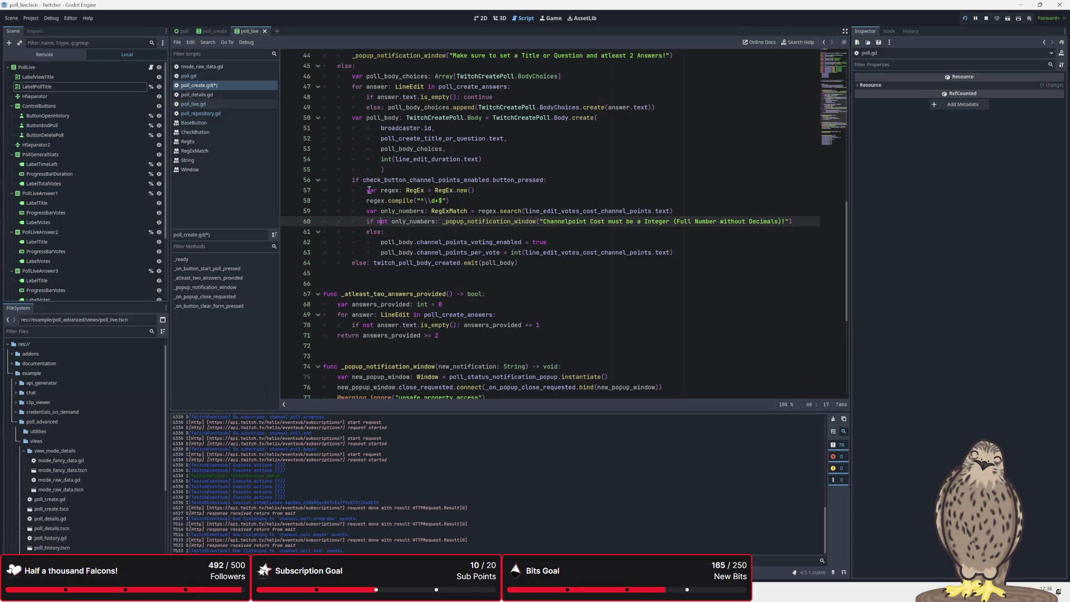
{"action": "left_click", "coordinate": [441, 212], "text": "ctrl"}
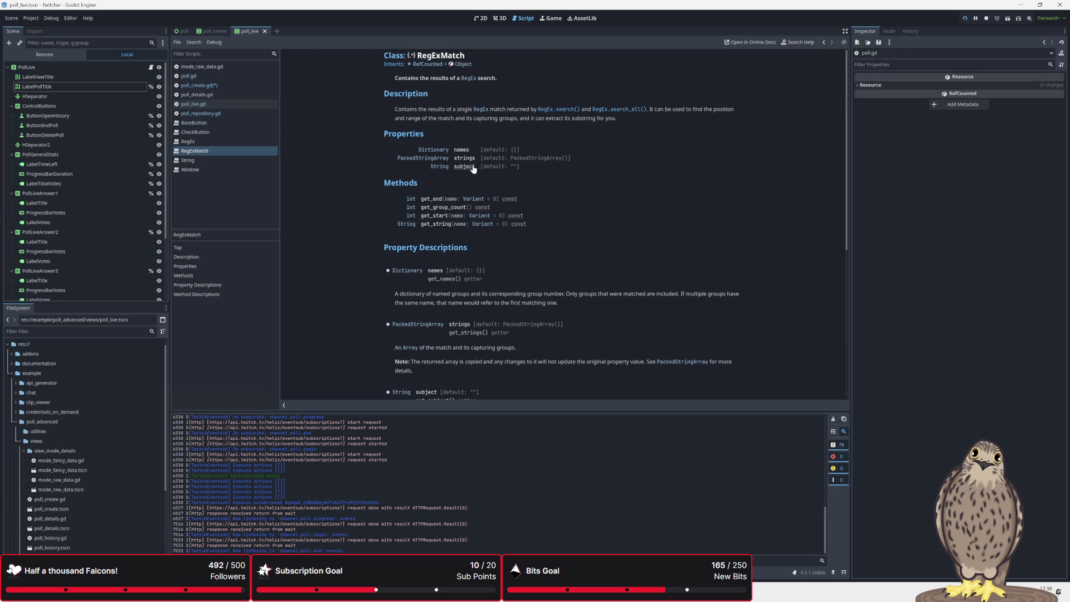
Scroll through RegExMatch's method descriptions, then go via poll_live.gd back to poll_create.gd
{"action": "scroll", "coordinate": [320, 198], "scroll_direction": "down", "scroll_amount": 5}
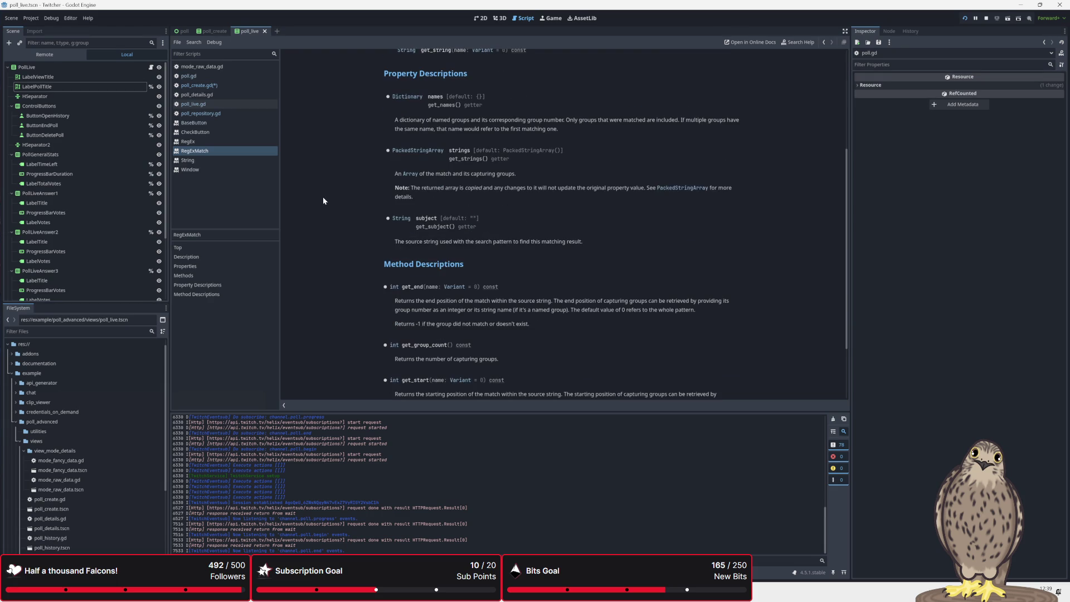
{"action": "scroll", "coordinate": [324, 201], "scroll_direction": "up", "scroll_amount": 1}
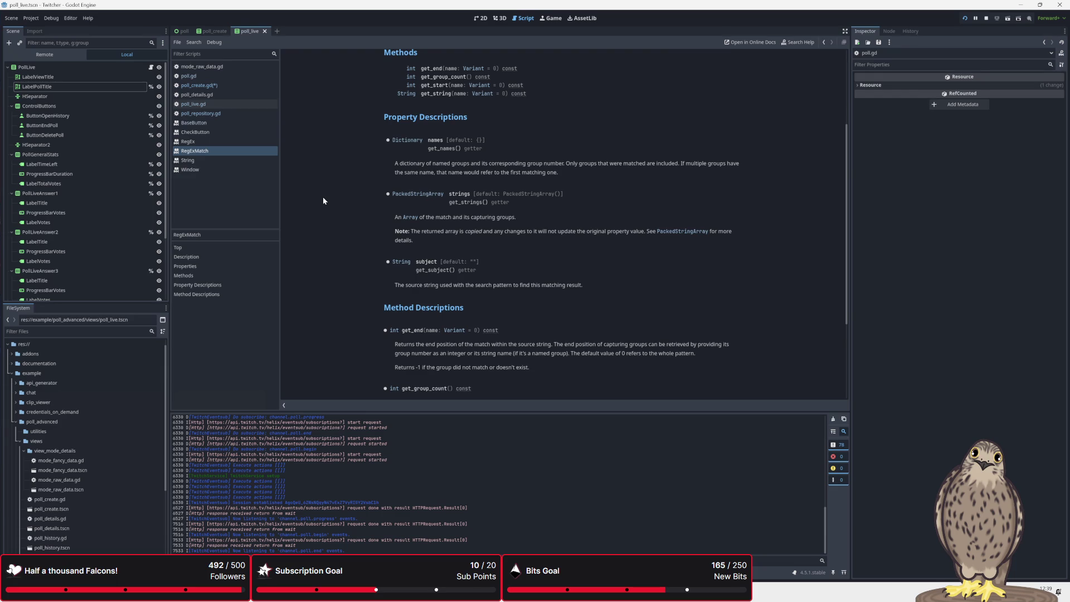
{"action": "scroll", "coordinate": [323, 201], "scroll_direction": "down", "scroll_amount": 5}
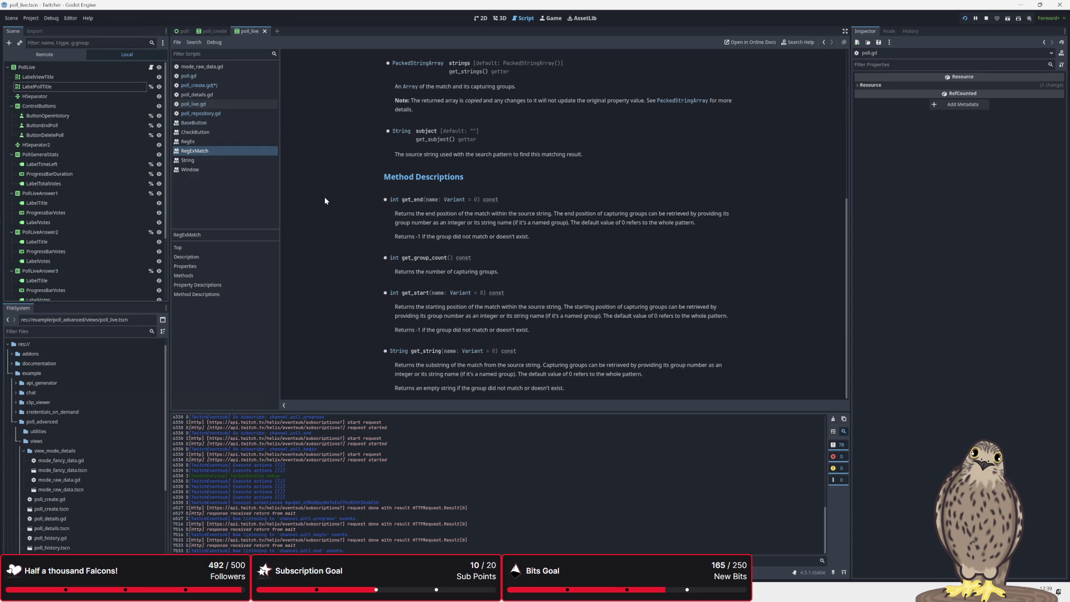
{"action": "left_click", "coordinate": [218, 104]}
{"action": "left_click", "coordinate": [223, 85]}
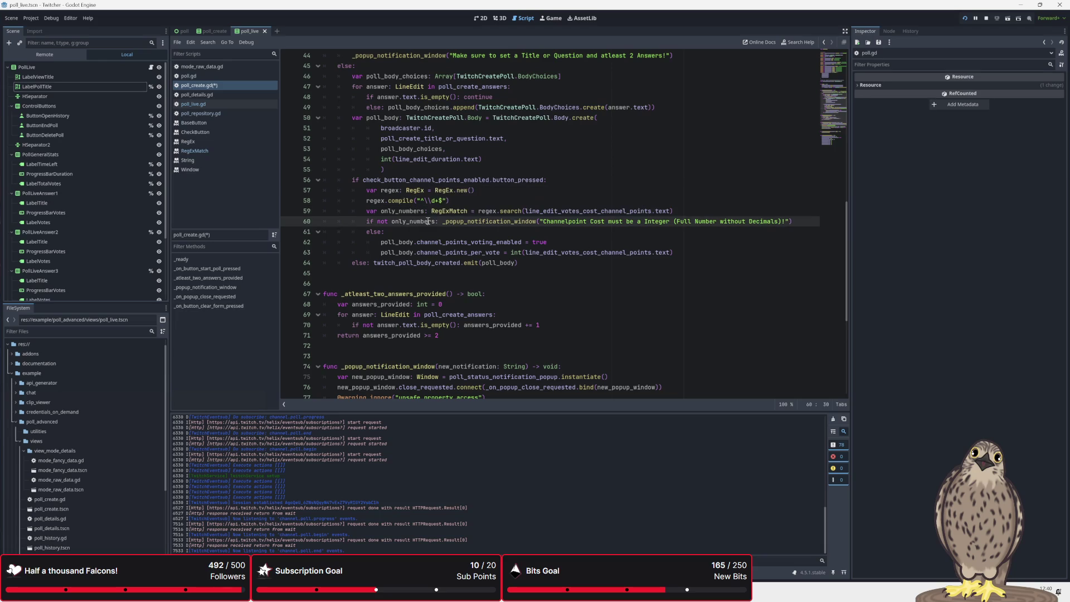
{"action": "left_click", "coordinate": [418, 202]}
{"action": "key", "text": "Left"}
{"action": "key", "text": "Left"}
{"action": "key", "text": "Left"}
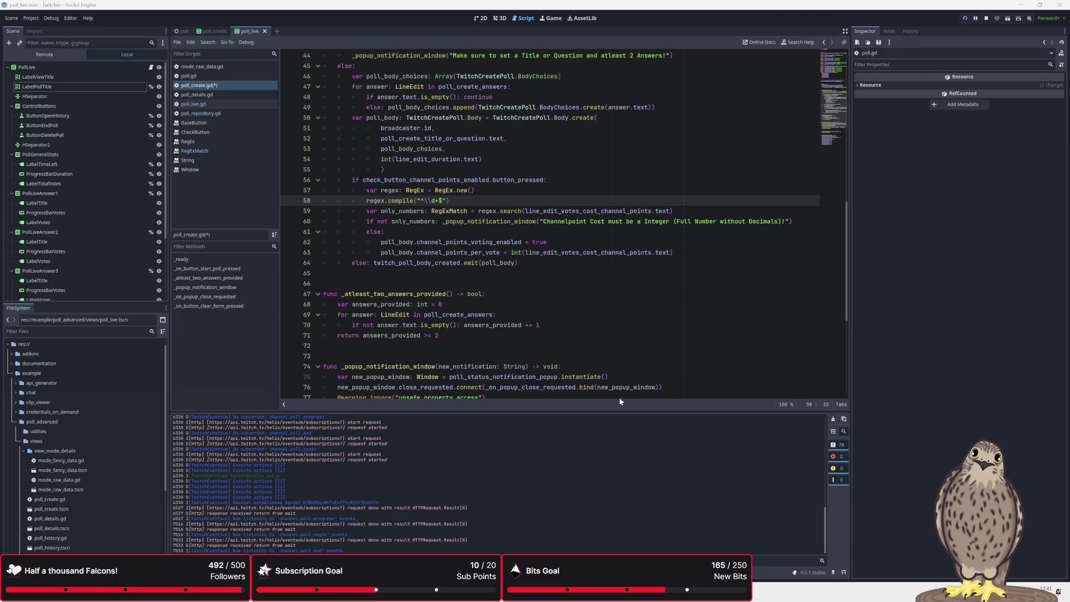
{"action": "left_click", "coordinate": [534, 347]}
{"action": "key", "text": "Down"}
{"action": "key", "text": "Up"}
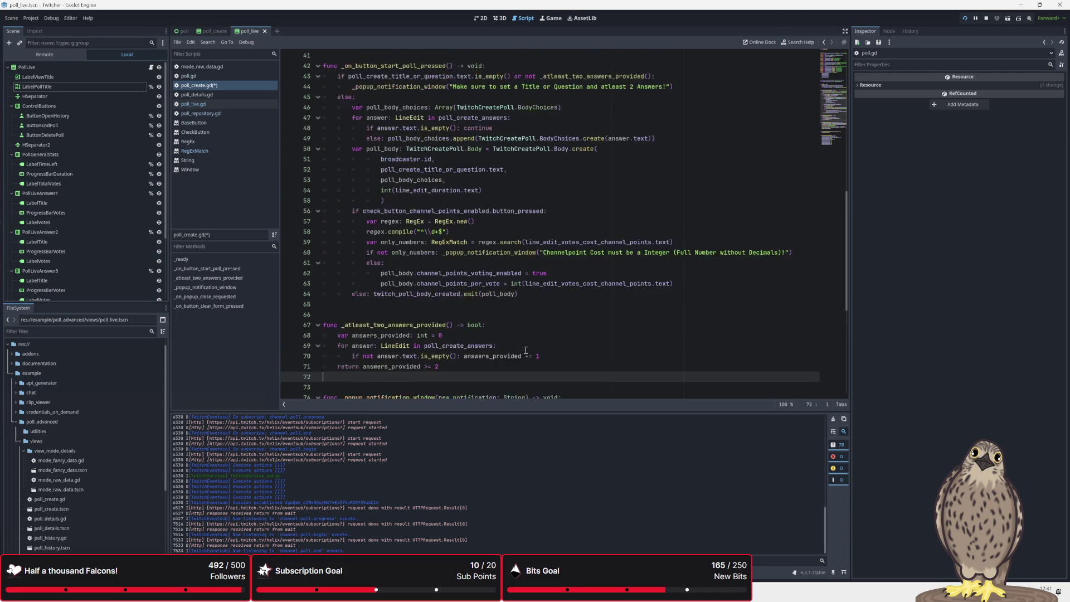
{"action": "scroll", "coordinate": [527, 340], "scroll_direction": "up", "scroll_amount": 1}
{"action": "left_click", "coordinate": [531, 317]}
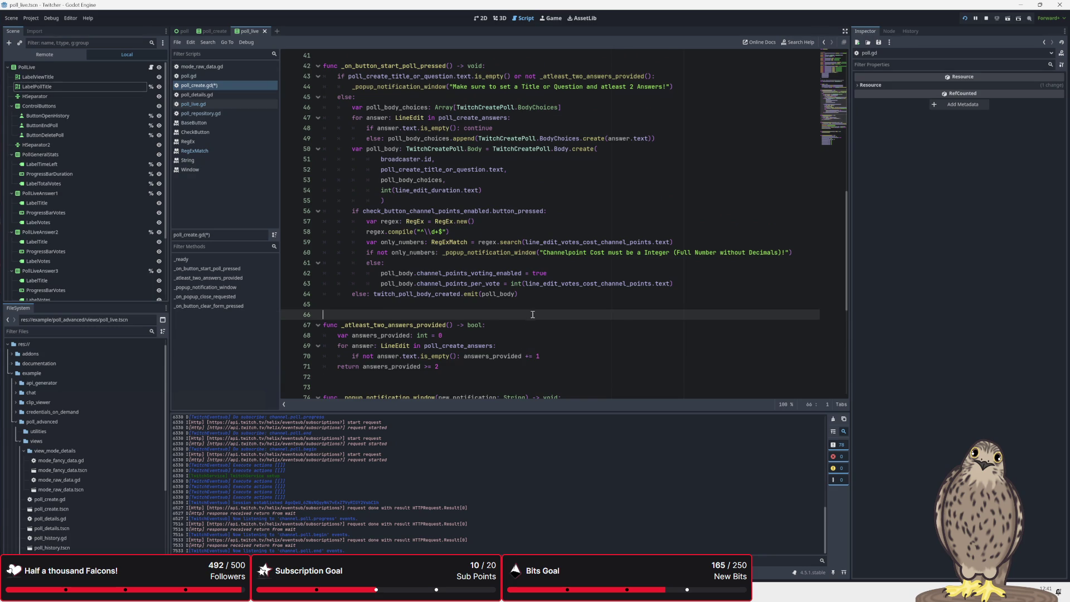
{"action": "scroll", "coordinate": [531, 317], "scroll_direction": "up", "scroll_amount": 1}
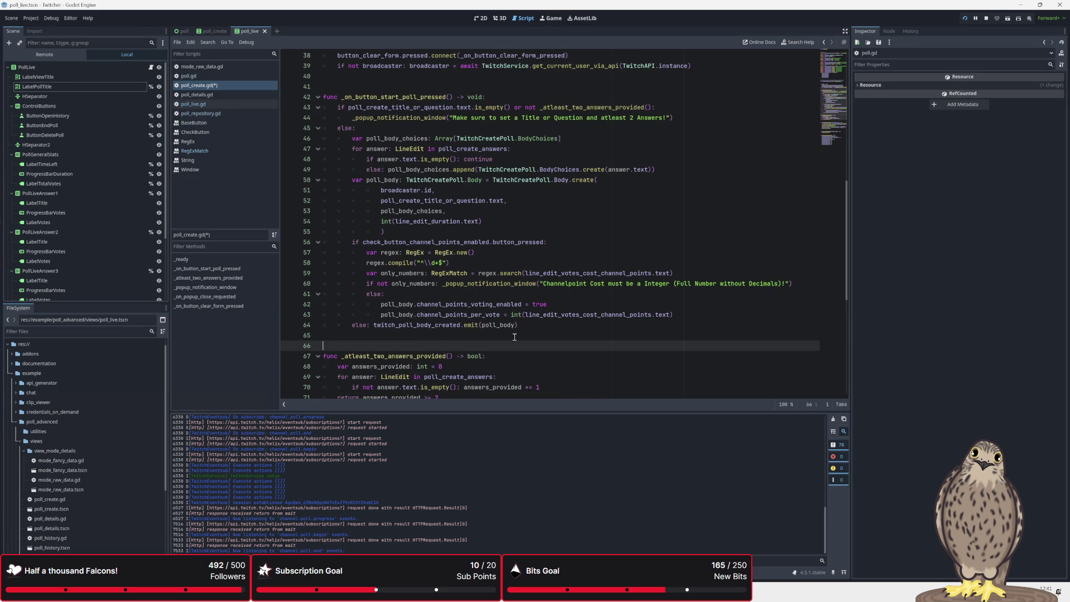
{"action": "scroll", "coordinate": [515, 337], "scroll_direction": "up", "scroll_amount": 2}
{"action": "scroll", "coordinate": [541, 348], "scroll_direction": "down", "scroll_amount": 2}
{"action": "left_click", "coordinate": [517, 263]}
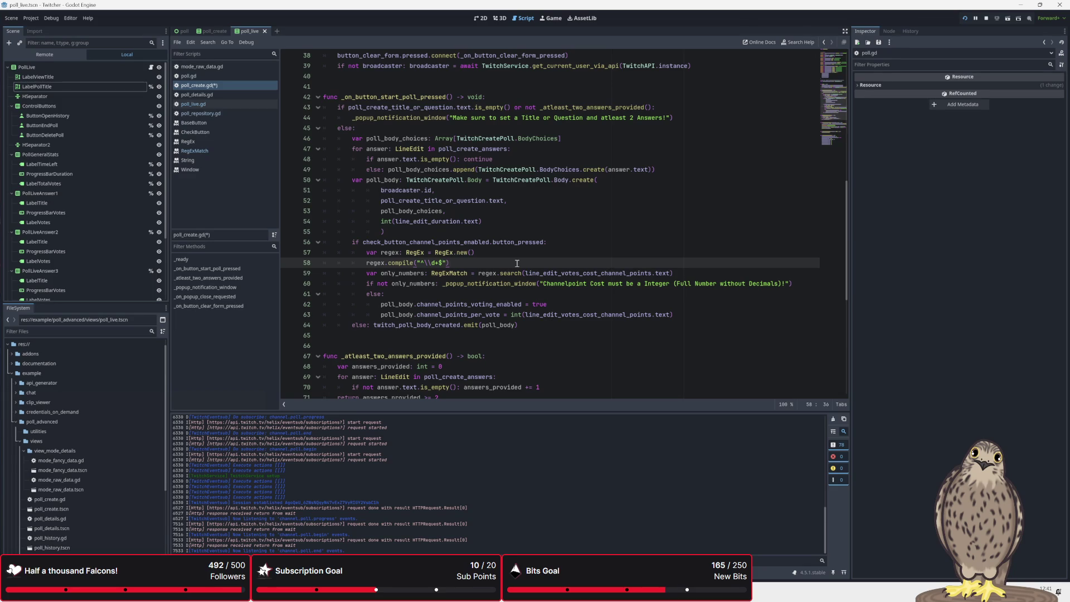
{"action": "left_click", "coordinate": [515, 295]}
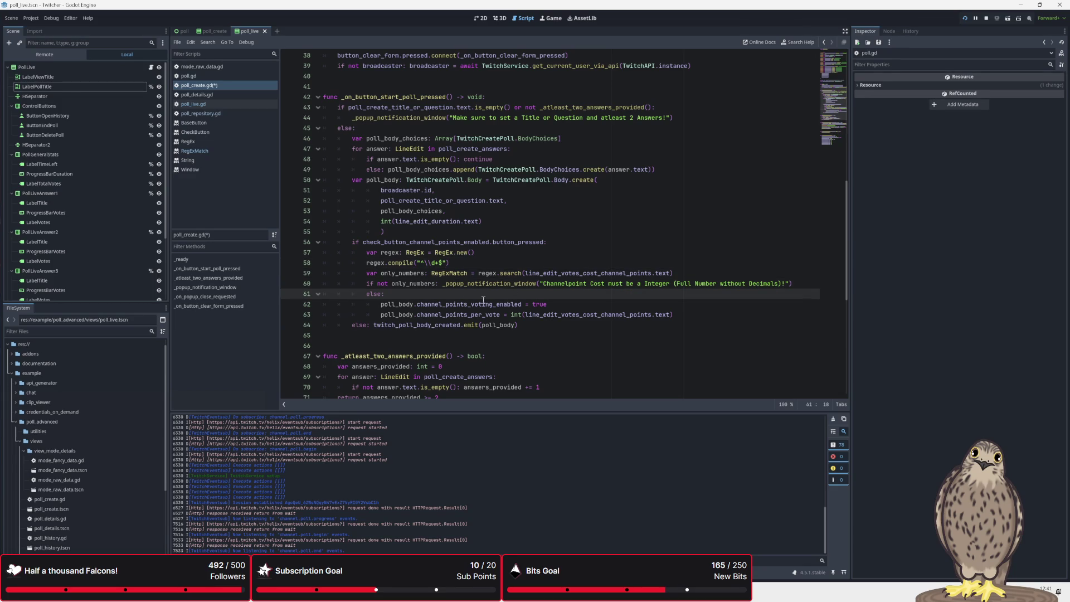
{"action": "left_click", "coordinate": [471, 273]}
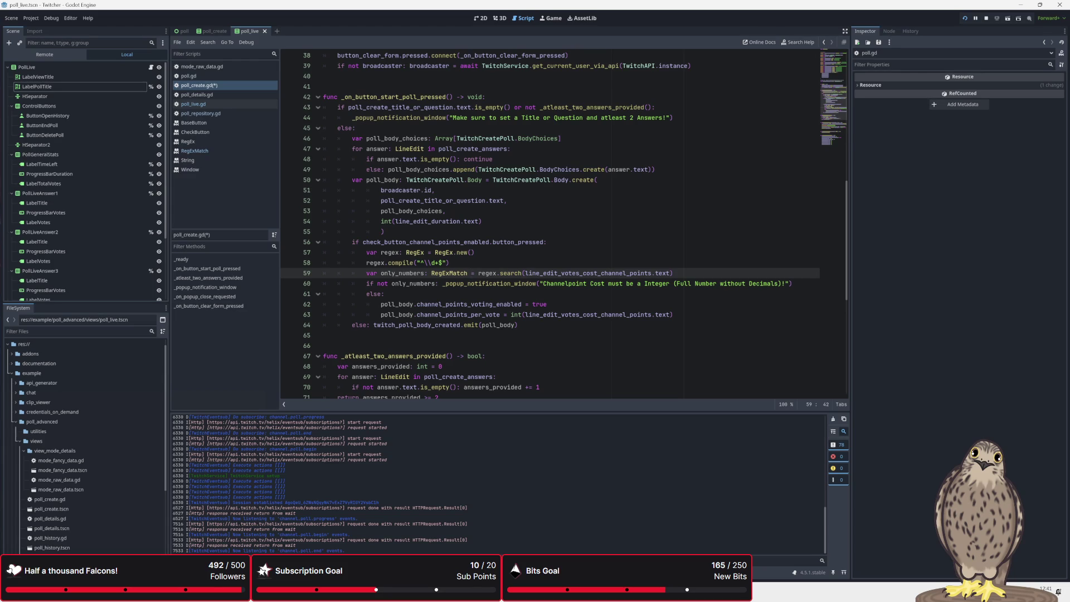
Rewrite the regex.compile pattern on line 58 from "^\\d+$" to "[^0-9]"
{"action": "left_click", "coordinate": [417, 263]}
{"action": "type", "text": "["}
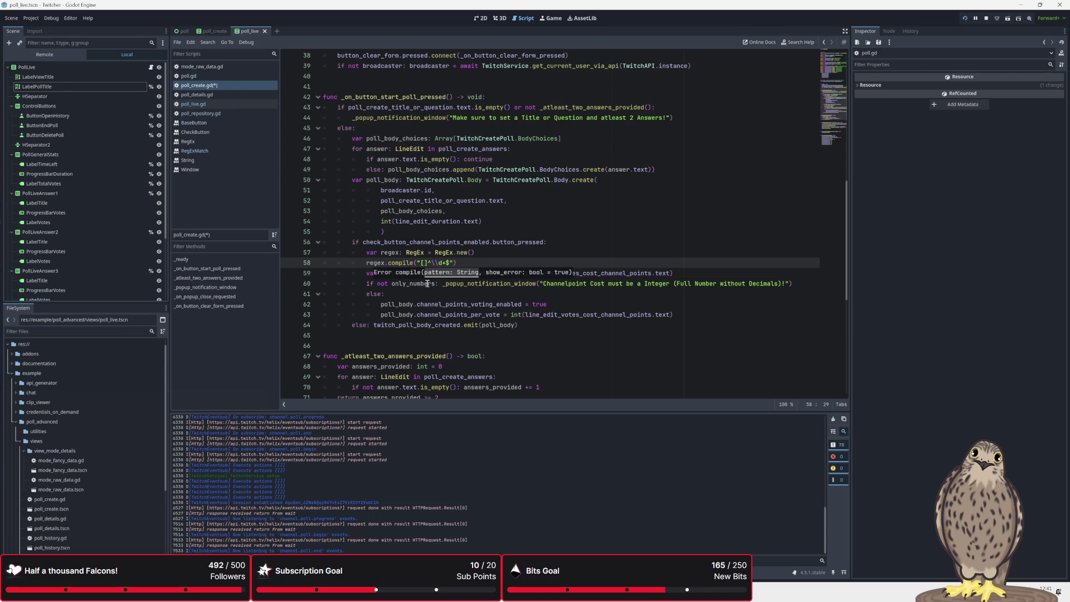
{"action": "key", "text": "Delete"}
{"action": "type", "text": "\\"}
{"action": "key", "text": "BackSpace"}
{"action": "key", "text": "BackSpace"}
{"action": "key", "text": "BackSpace"}
{"action": "type", "text": "0-9"}
{"action": "key", "text": "BackSpace"}
{"action": "key", "text": "BackSpace"}
{"action": "key", "text": "ctrl"}
{"action": "type", "text": "]"}
Review the else branches and select the only_numbers variable name on line 59
{"action": "left_click", "coordinate": [431, 315]}
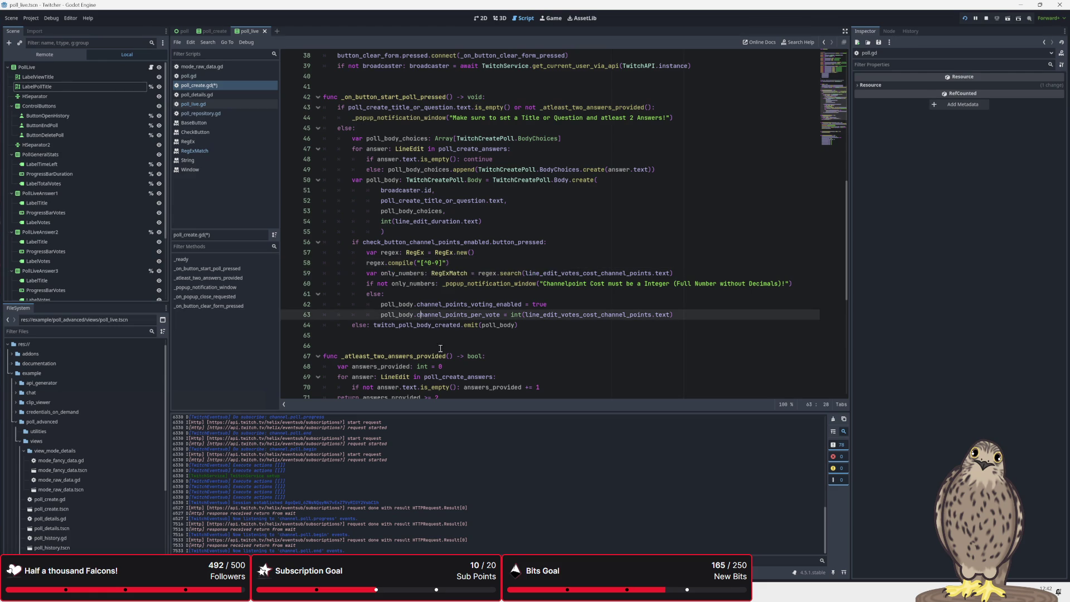
{"action": "left_click", "coordinate": [461, 337]}
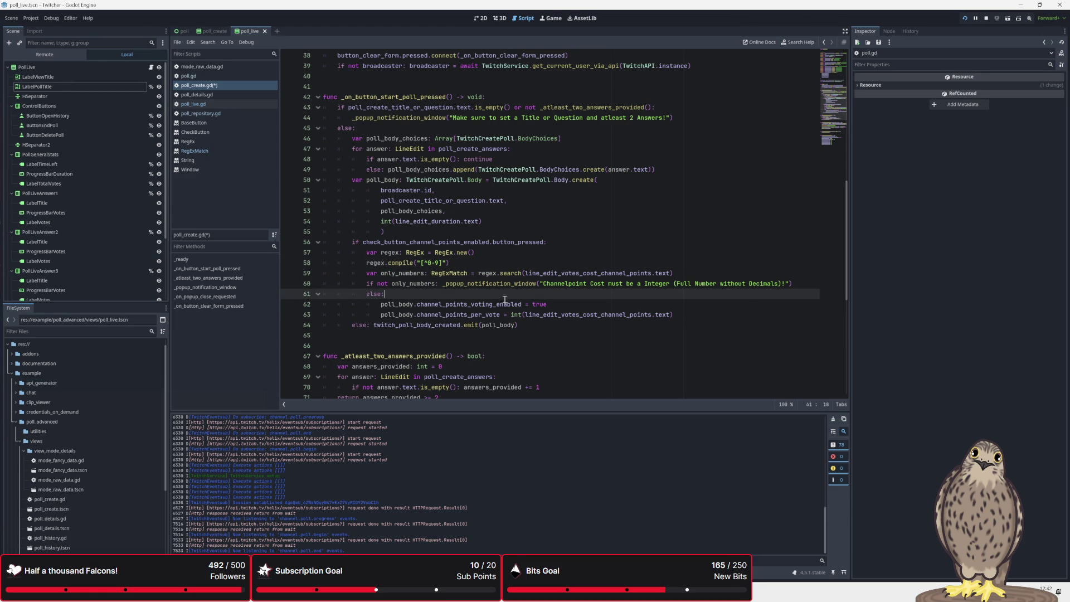
{"action": "left_click", "coordinate": [426, 293]}
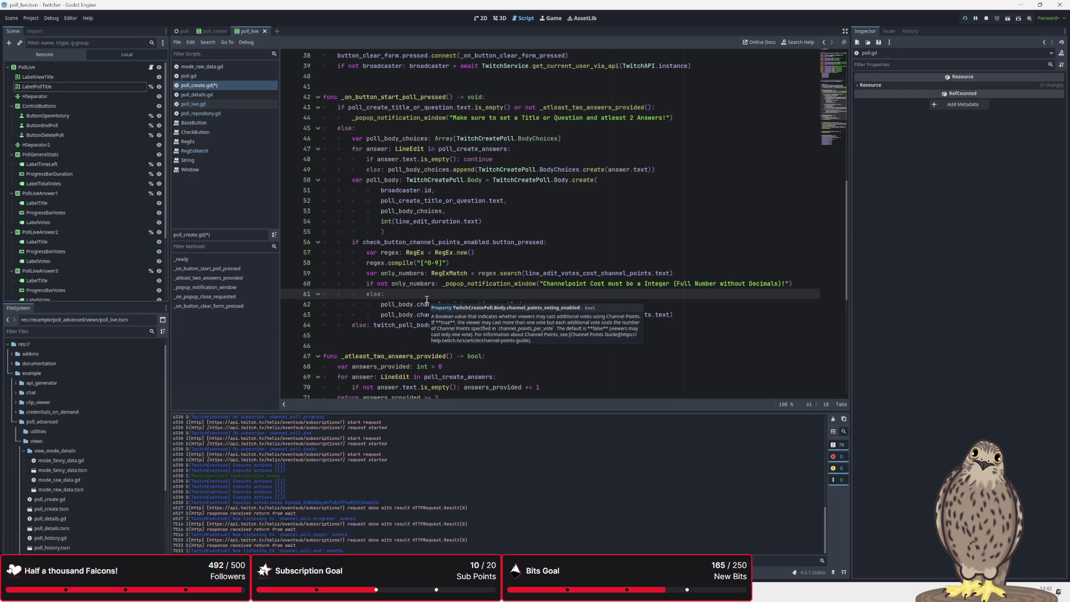
{"action": "left_click", "coordinate": [424, 274]}
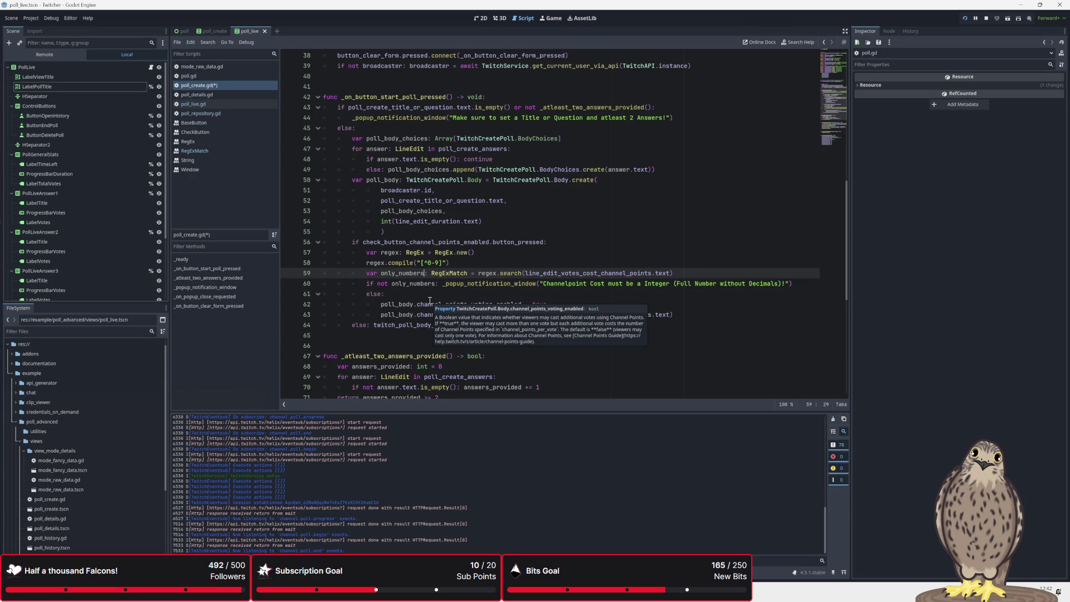
{"action": "left_click_drag", "start_coordinate": [382, 273], "coordinate": [424, 273]}
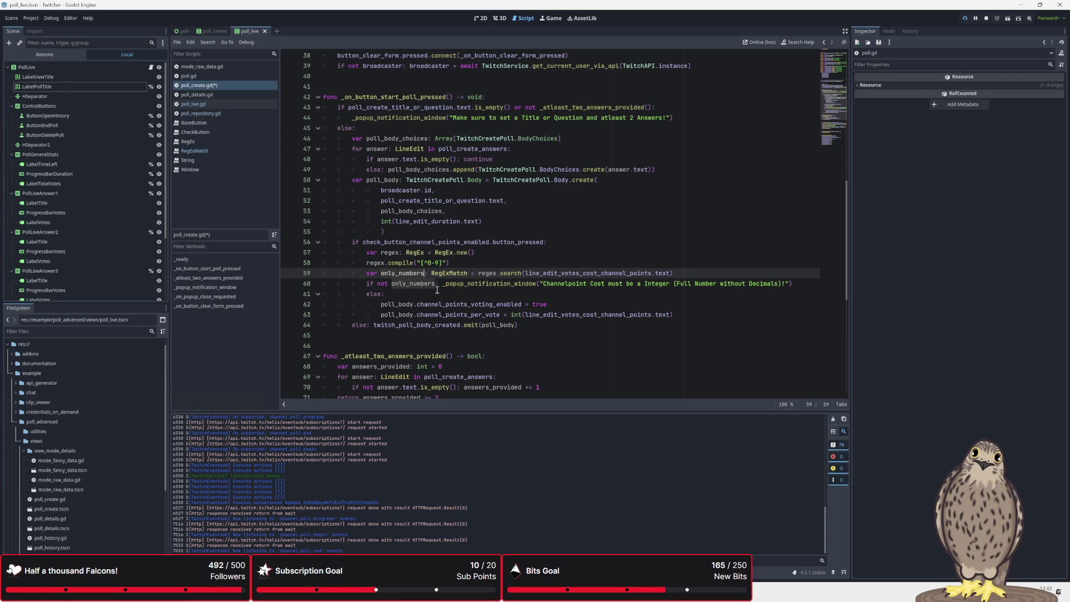
Rename only_numbers to no_numbers_string on line 59 and in the line 60 check
{"action": "type", "text": "no_num,bers"}
{"action": "key", "text": "Left"}
{"action": "key", "text": "Left"}
{"action": "key", "text": "Left"}
{"action": "key", "text": "BackSpace"}
{"action": "key", "text": "Right"}
{"action": "key", "text": "Right"}
{"action": "key", "text": "Right"}
{"action": "type", "text": "_string"}
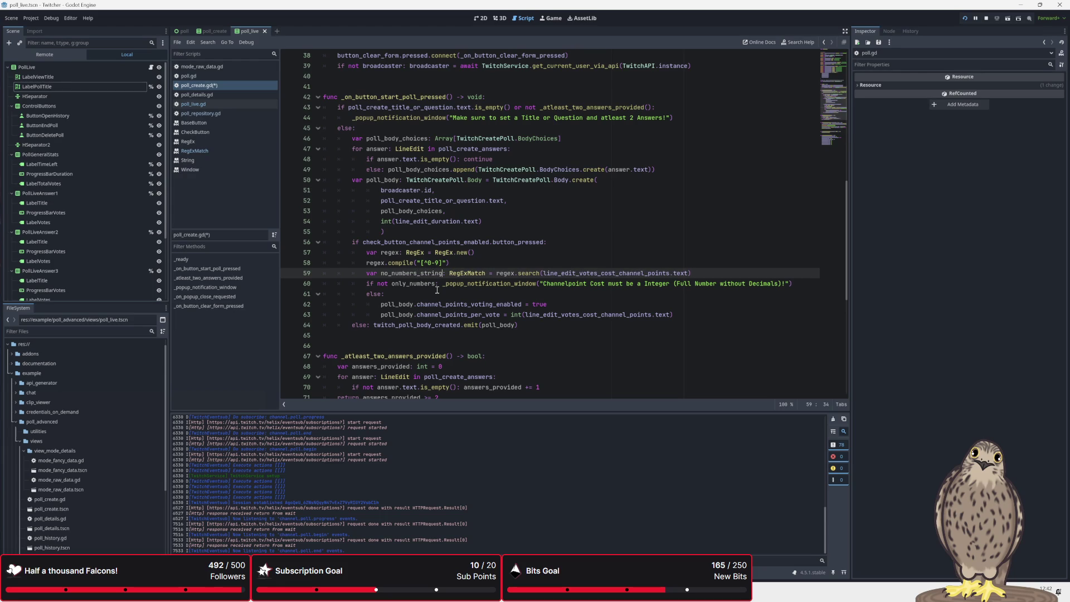
{"action": "left_click", "coordinate": [438, 287]}
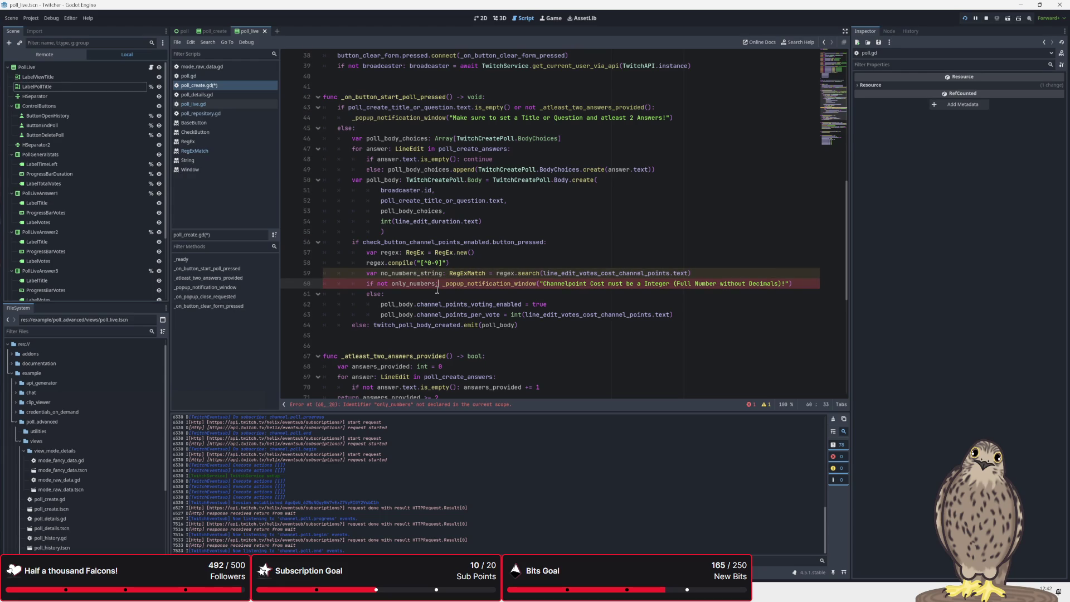
{"action": "key", "text": "BackSpace"}
{"action": "key", "text": "BackSpace"}
{"action": "key", "text": "BackSpace"}
{"action": "type", "text": "no_numbers_s"}
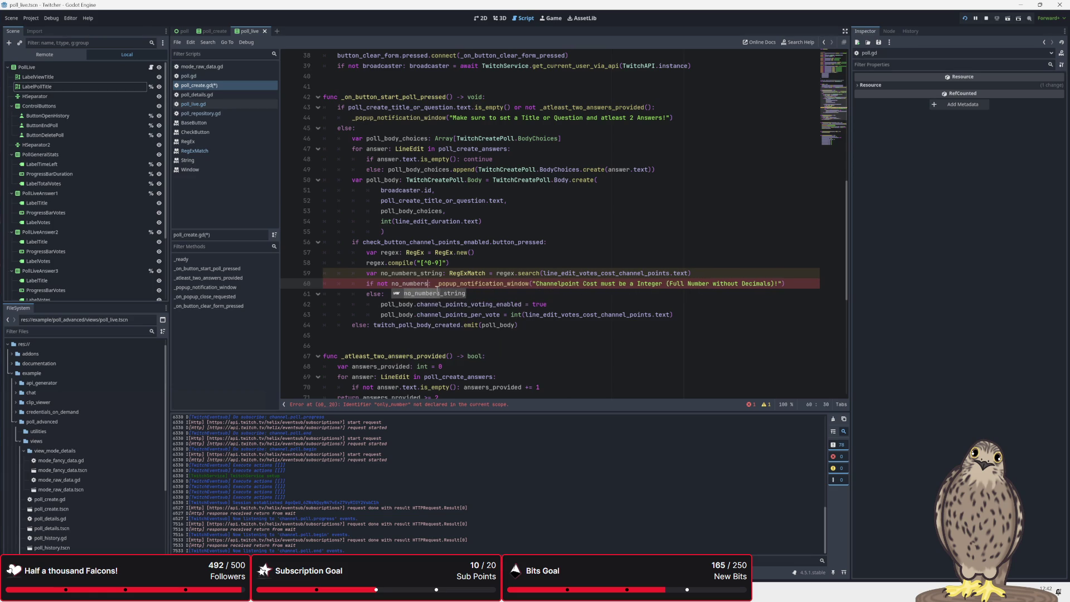
{"action": "key", "text": "Return"}
Extend the name to no_numbers_regex_result on both lines, fixing the 'resukt' typo
{"action": "key", "text": "Up"}
{"action": "key", "text": "BackSpace"}
{"action": "key", "text": "BackSpace"}
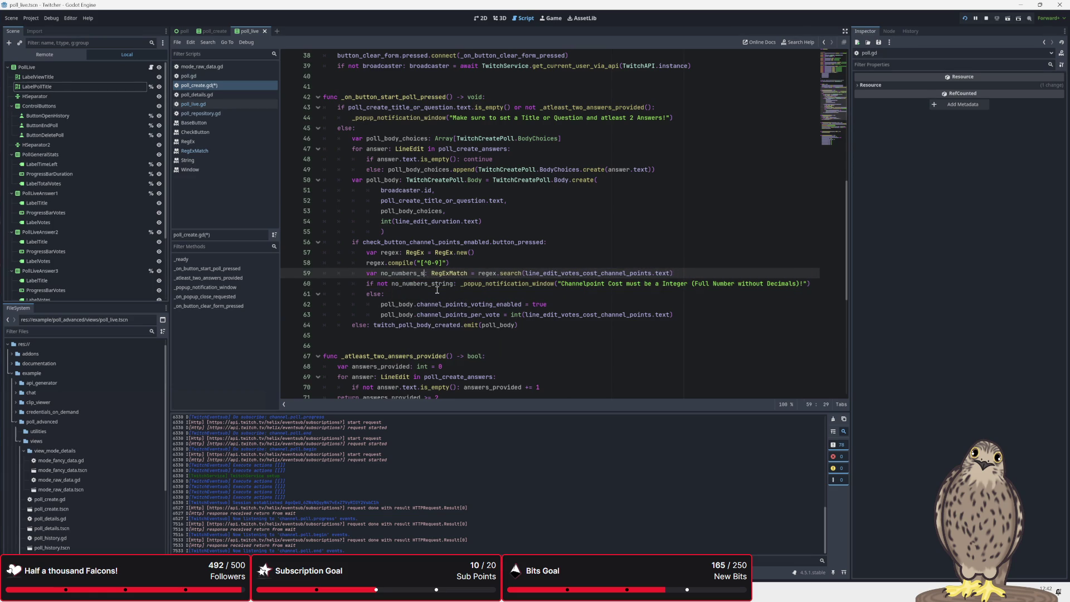
{"action": "type", "text": "regex_resukt"}
{"action": "key", "text": "Down"}
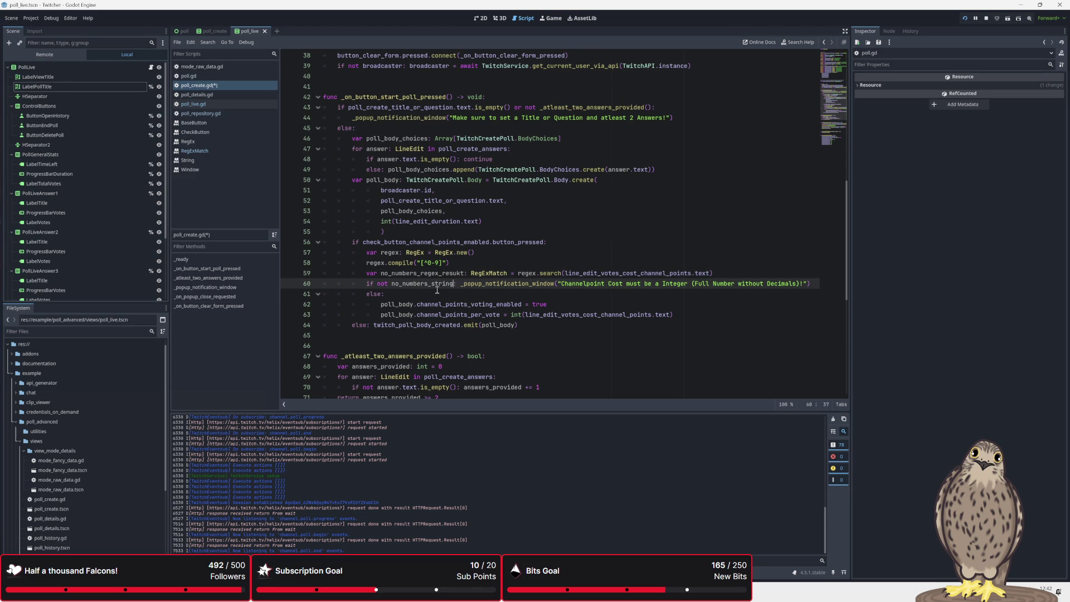
{"action": "key", "text": "BackSpace"}
{"action": "key", "text": "BackSpace"}
{"action": "key", "text": "BackSpace"}
{"action": "type", "text": "regex_resu"}
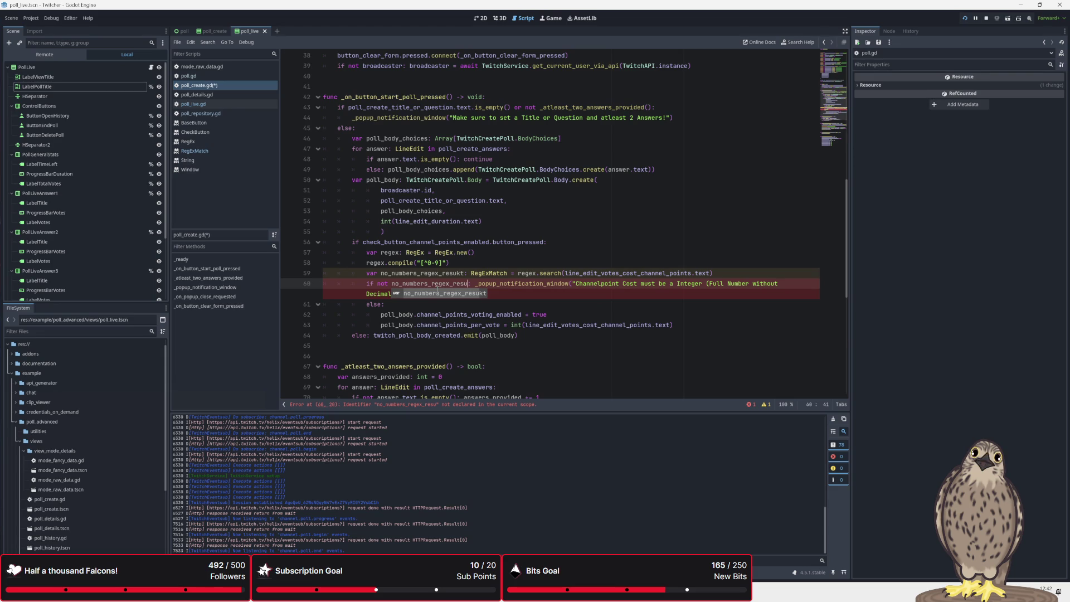
{"action": "key", "text": "Escape"}
{"action": "key", "text": "Up"}
{"action": "key", "text": "BackSpace"}
{"action": "type", "text": "l"}
{"action": "key", "text": "Down"}
{"action": "type", "text": "lt"}
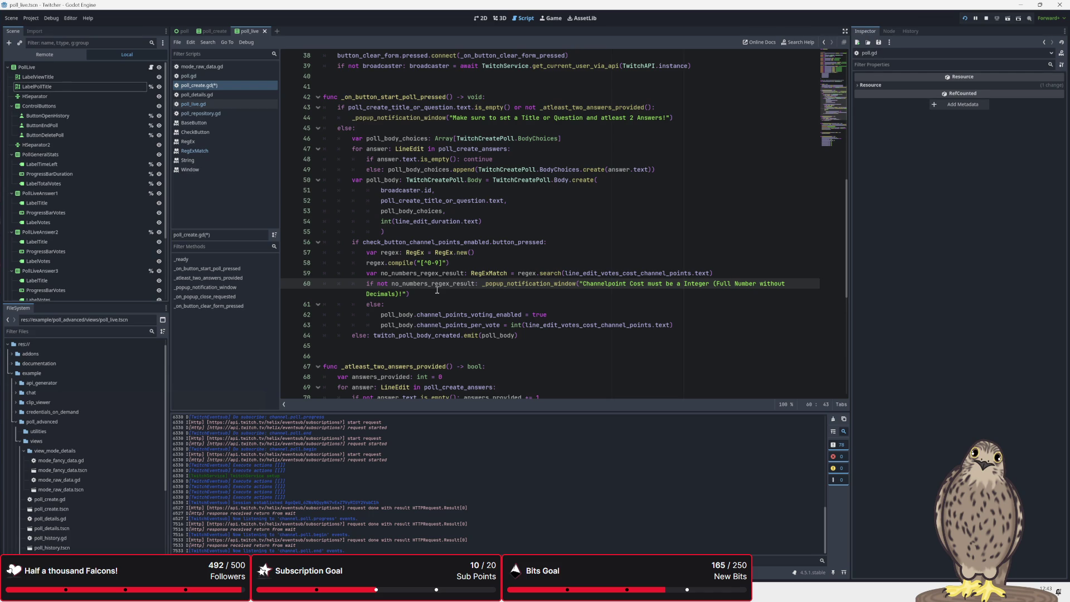
Step through the declaration, if check and else-branch lines to review the rename
{"action": "key", "text": "Up"}
{"action": "key", "text": "Down"}
{"action": "key", "text": "Down"}
{"action": "key", "text": "Down"}
{"action": "key", "text": "Down"}
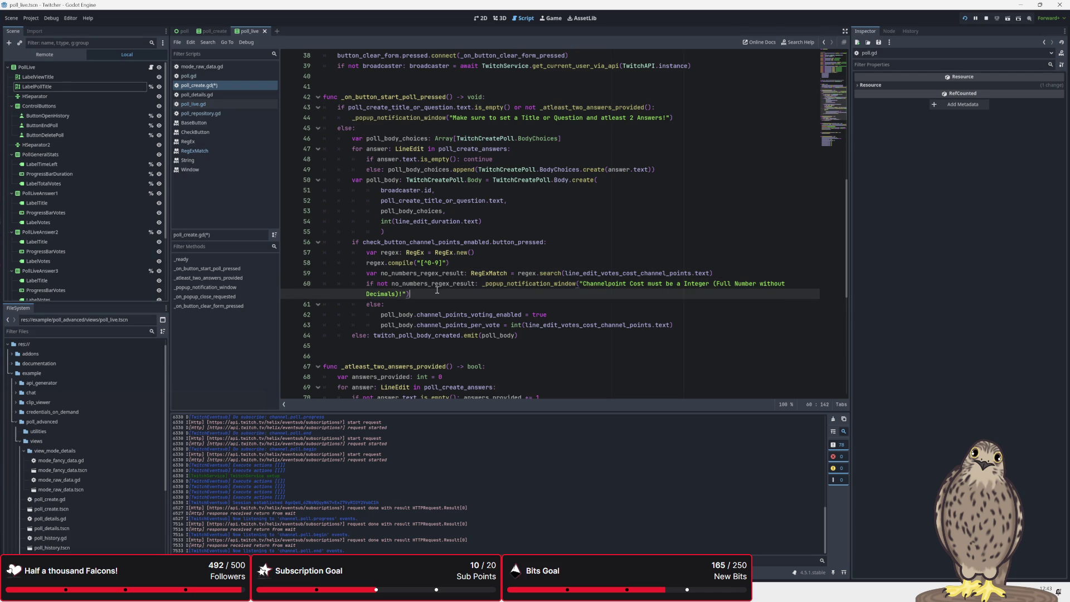
{"action": "key", "text": "Up"}
{"action": "key", "text": "Up"}
{"action": "key", "text": "Up"}
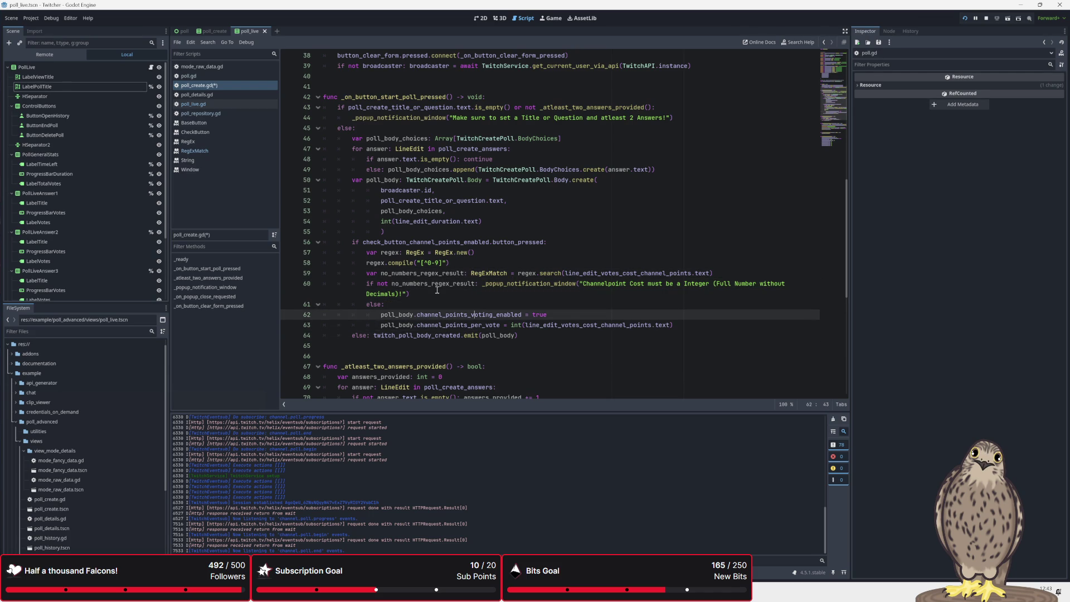
{"action": "key", "text": "Down"}
{"action": "key", "text": "Up"}
{"action": "key", "text": "Down"}
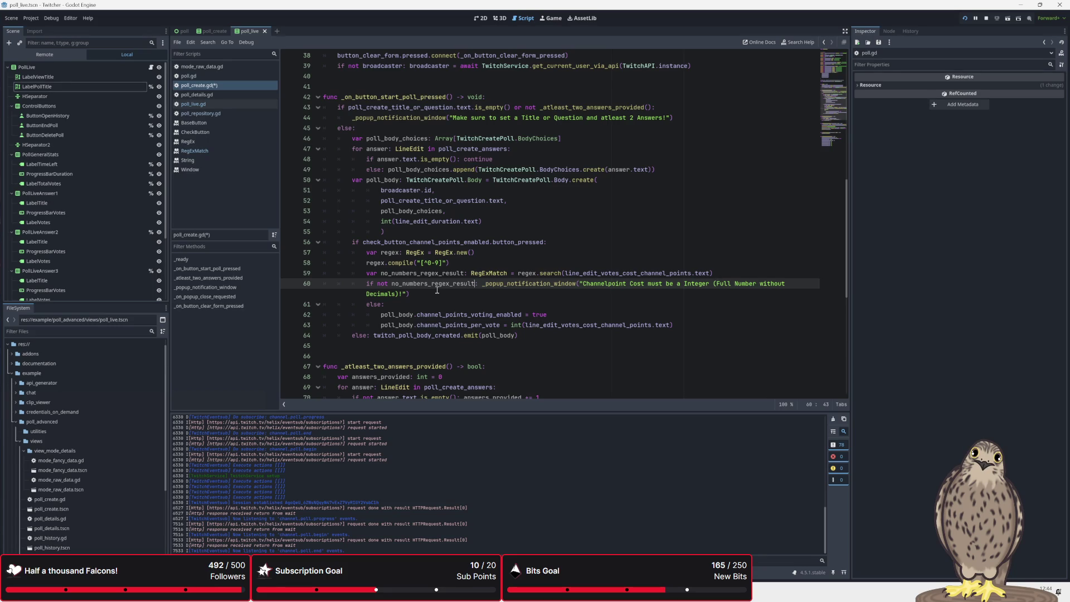
{"action": "key", "text": "Up"}
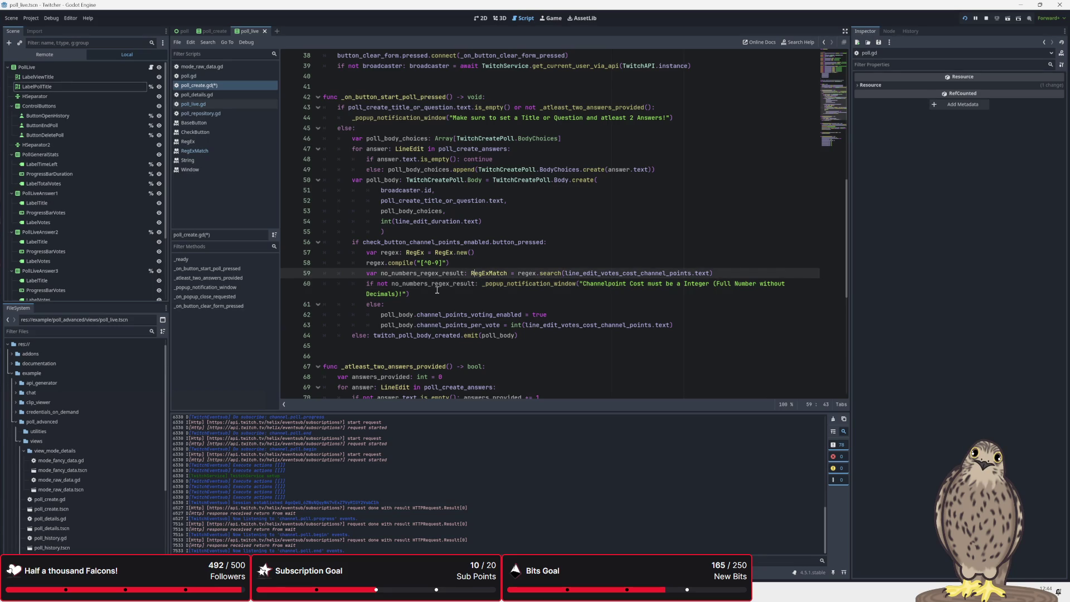
{"action": "key", "text": "Down"}
{"action": "key", "text": "Down"}
{"action": "key", "text": "Down"}
{"action": "key", "text": "Up"}
{"action": "key", "text": "Up"}
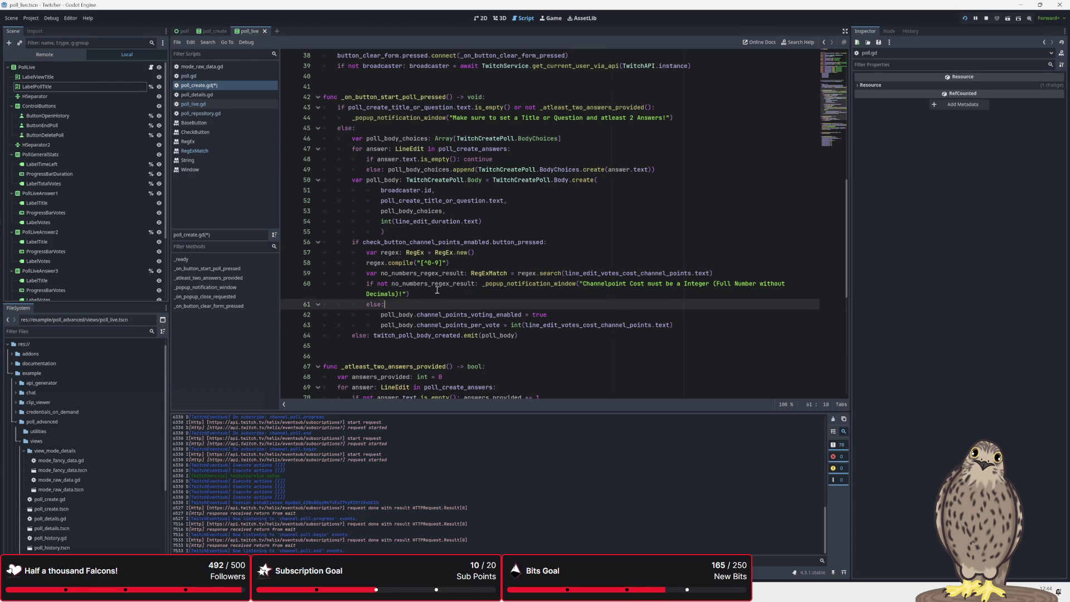
{"action": "key", "text": "Down"}
{"action": "key", "text": "Down"}
{"action": "key", "text": "Down"}
{"action": "key", "text": "Up"}
{"action": "key", "text": "Up"}
{"action": "key", "text": "Down"}
{"action": "key", "text": "Down"}
{"action": "key", "text": "Down"}
{"action": "key", "text": "Up"}
{"action": "key", "text": "Up"}
{"action": "key", "text": "Up"}
{"action": "key", "text": "Down"}
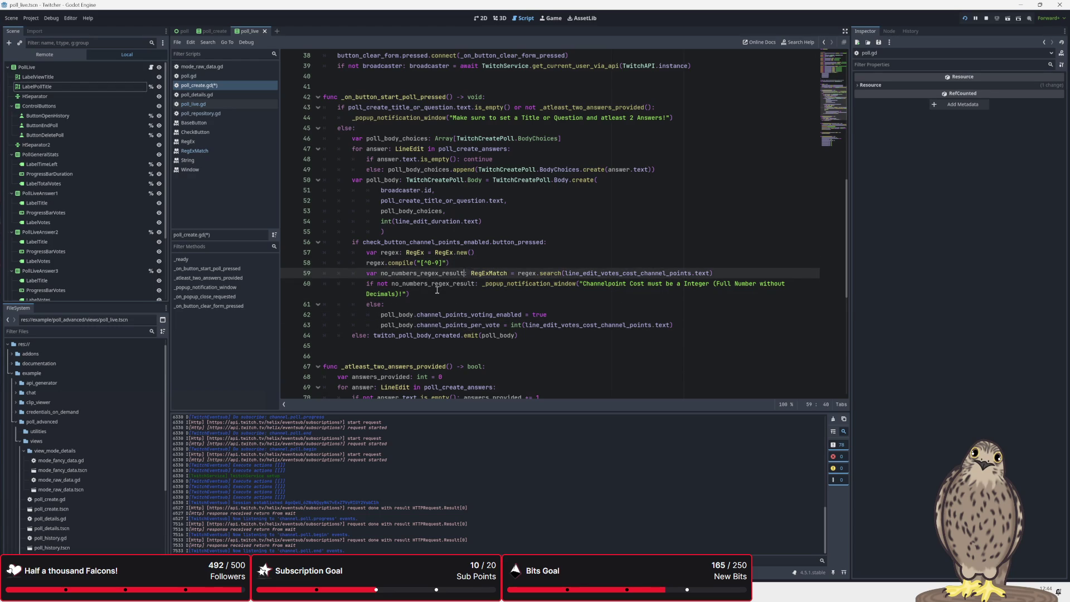
{"action": "key", "text": "Down"}
{"action": "key", "text": "Down"}
{"action": "key", "text": "Down"}
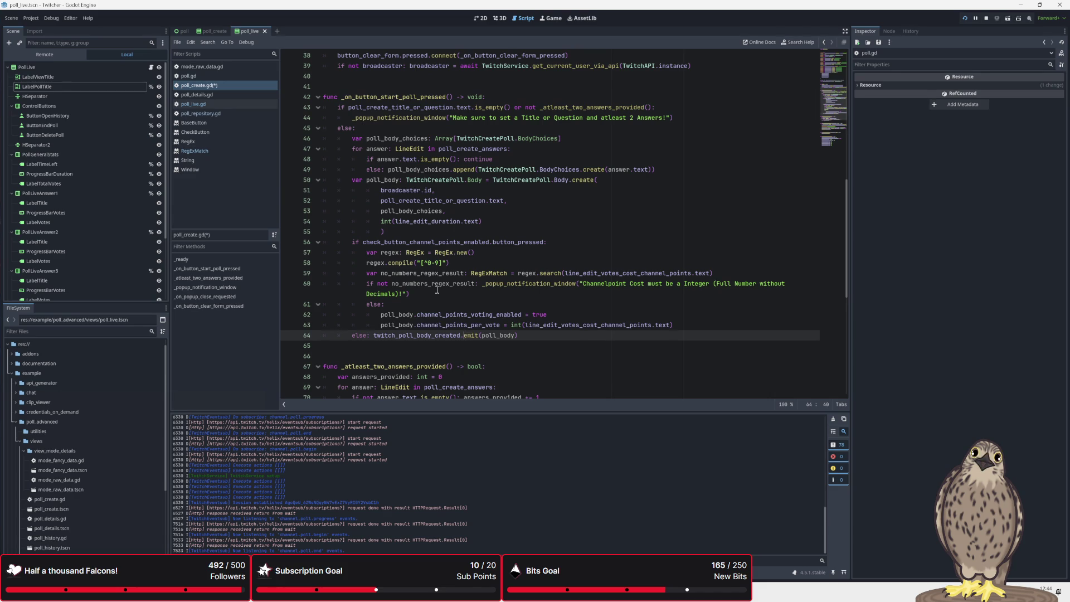
{"action": "left_click", "coordinate": [439, 294]}
{"action": "left_click", "coordinate": [444, 304]}
{"action": "left_click", "coordinate": [532, 338]}
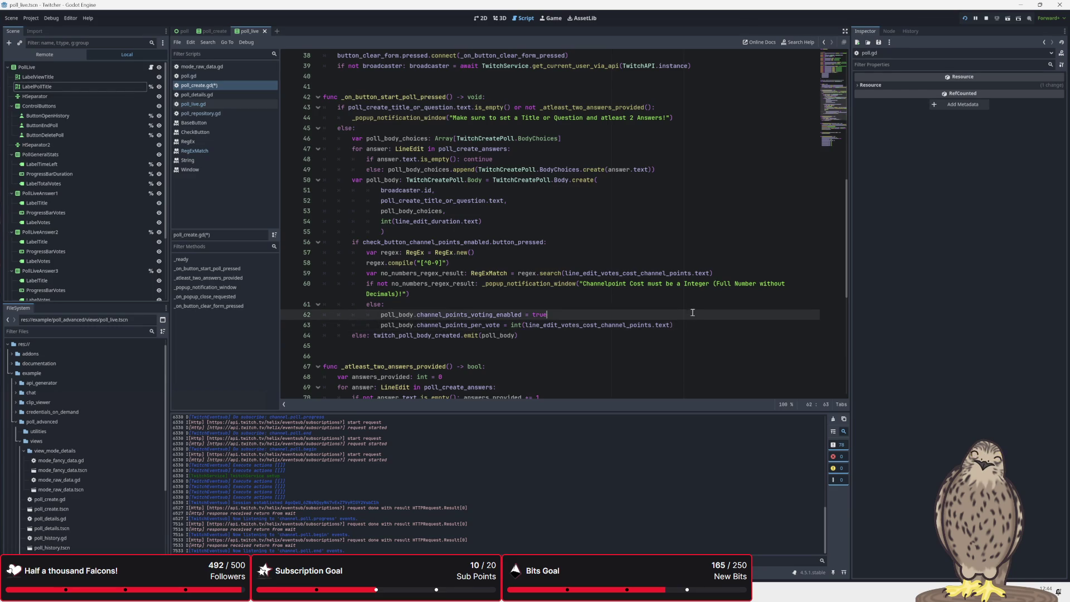
{"action": "left_click", "coordinate": [676, 345]}
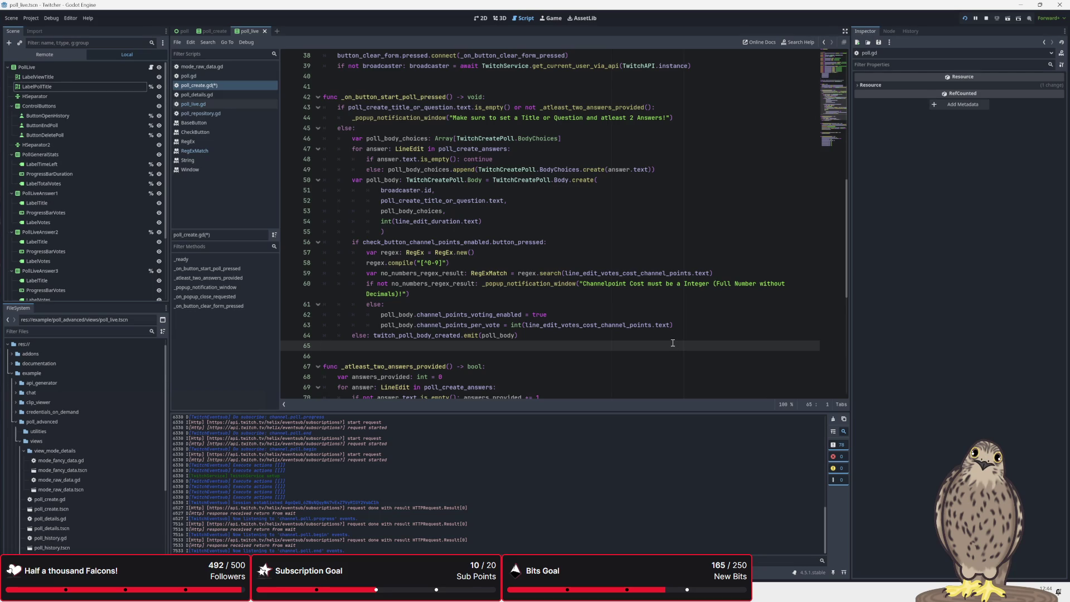
{"action": "left_click", "coordinate": [514, 305]}
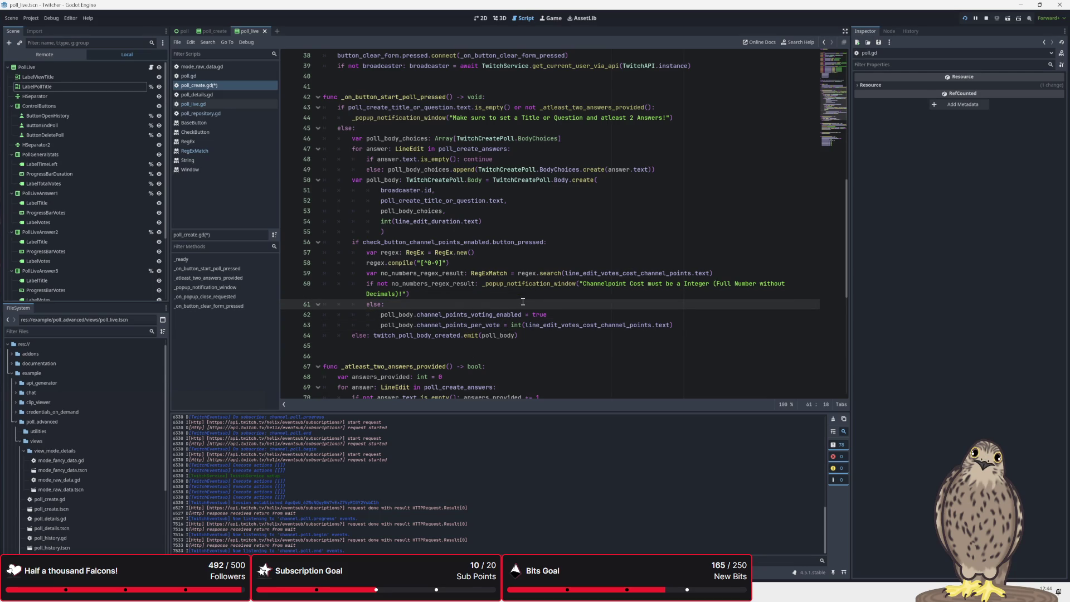
{"action": "left_click", "coordinate": [524, 298]}
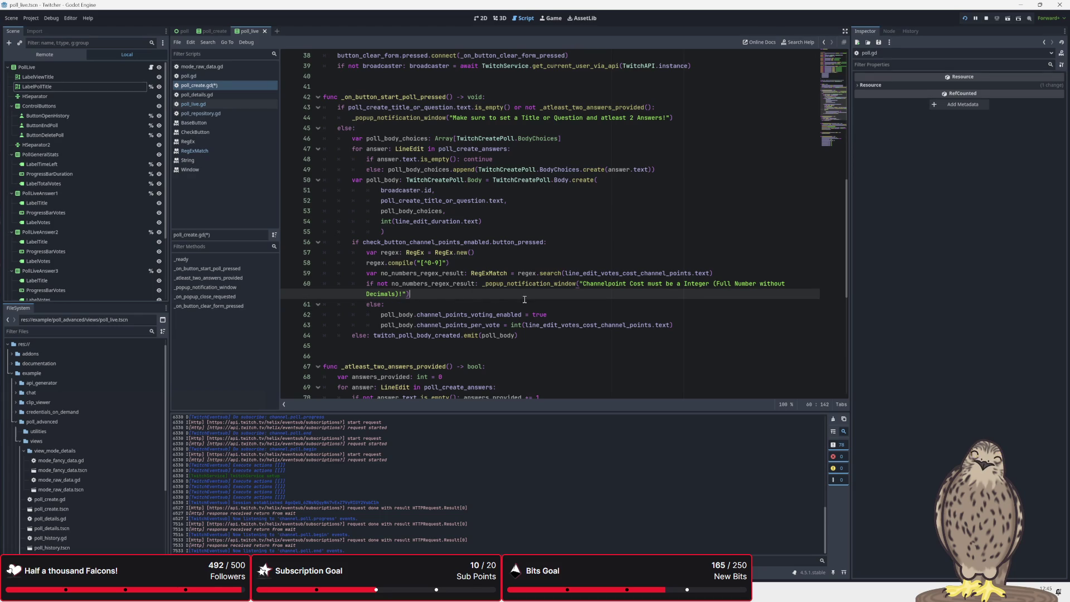
{"action": "left_click", "coordinate": [519, 307]}
{"action": "left_click", "coordinate": [530, 338]}
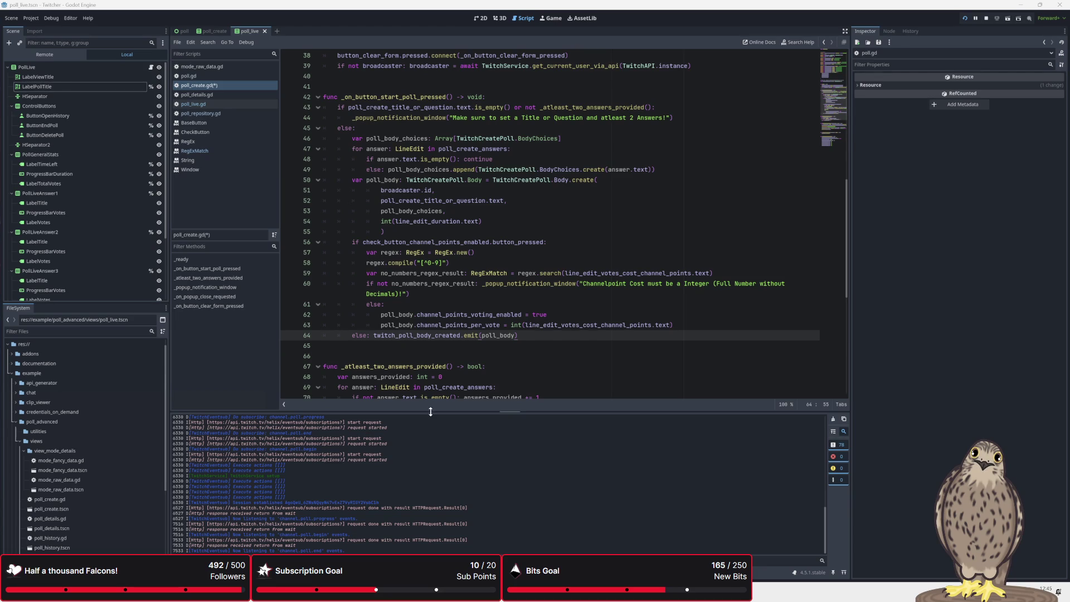
{"action": "left_click_drag", "start_coordinate": [446, 412], "coordinate": [446, 461]}
Move the caret around lines 63–66 of the script, settling on empty line 65
{"action": "left_click", "coordinate": [552, 367]}
{"action": "key", "text": "Up"}
{"action": "key", "text": "Up"}
{"action": "key", "text": "Up"}
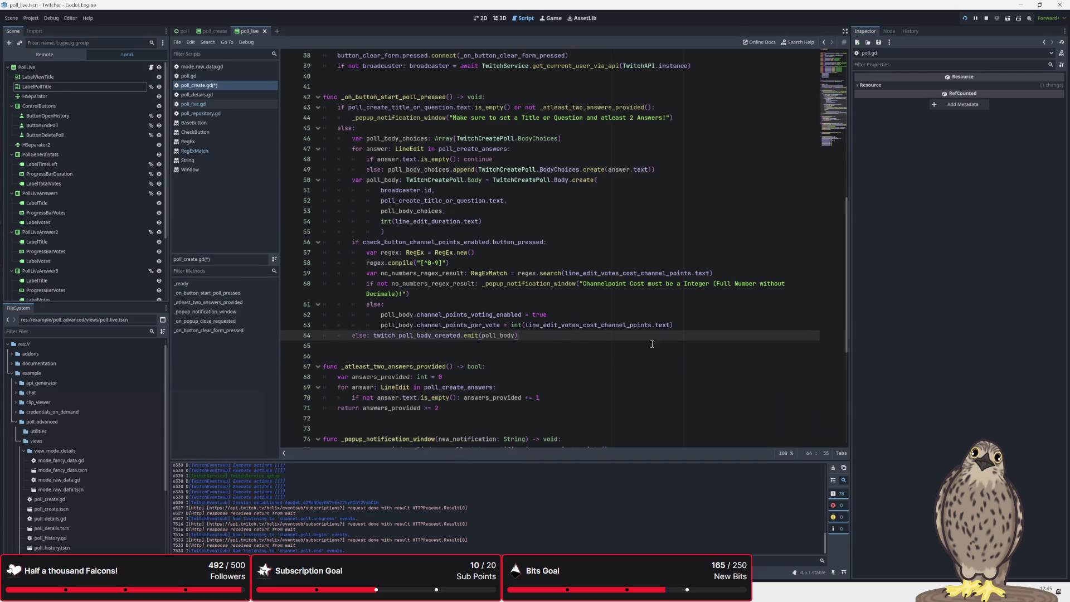
{"action": "left_click", "coordinate": [714, 321]}
{"action": "key", "text": "Up"}
{"action": "key", "text": "Up"}
{"action": "key", "text": "Down"}
{"action": "key", "text": "Down"}
{"action": "key", "text": "Down"}
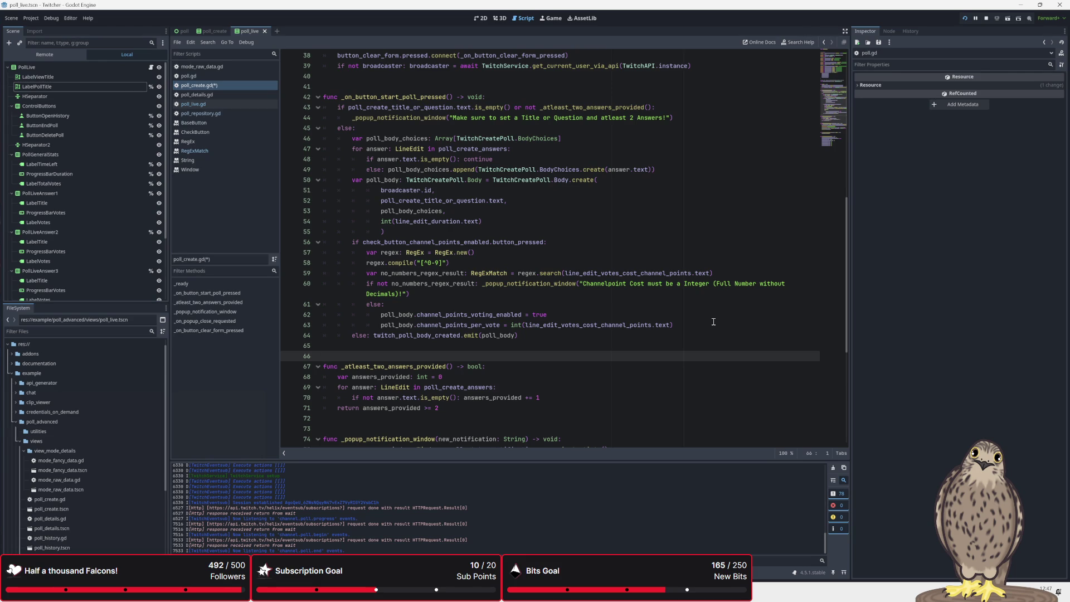
{"action": "left_click", "coordinate": [392, 346]}
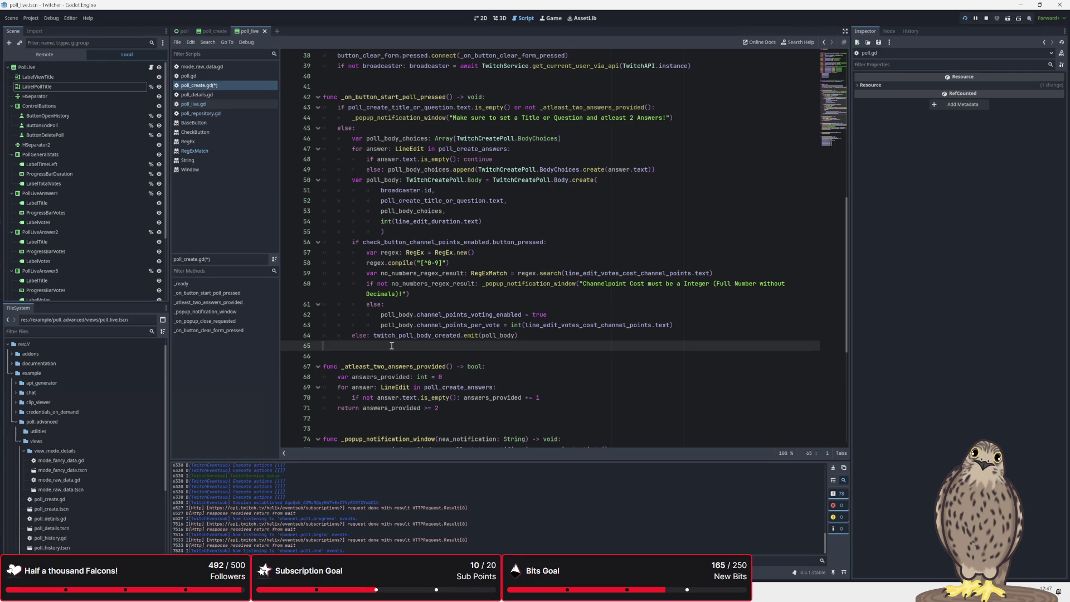
Navigate the script to the else branch's emit line
{"action": "left_click", "coordinate": [541, 337]}
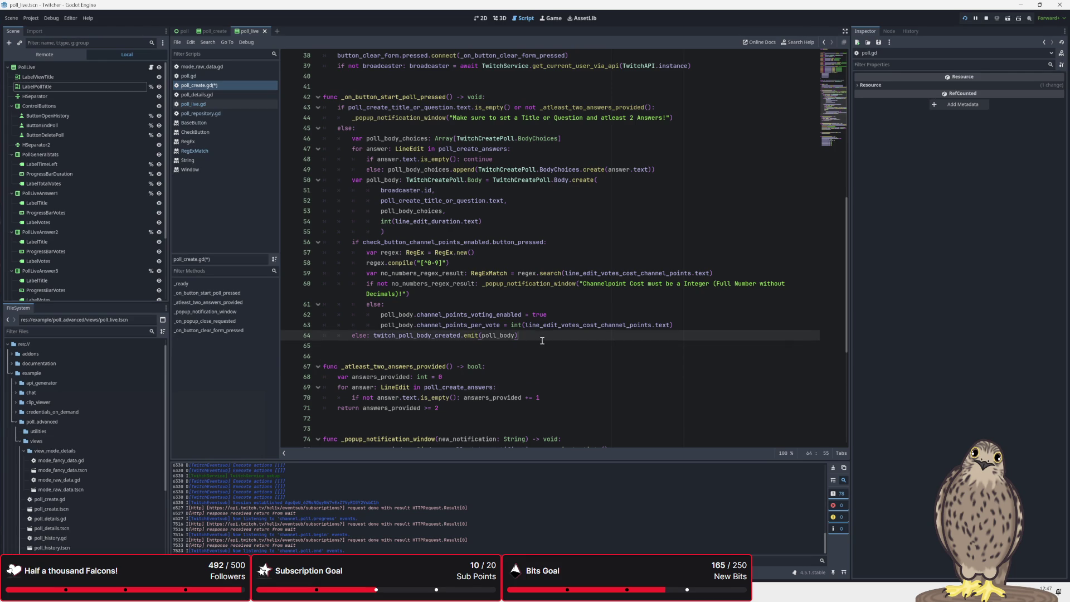
{"action": "key", "text": "Up"}
{"action": "left_click", "coordinate": [680, 342]}
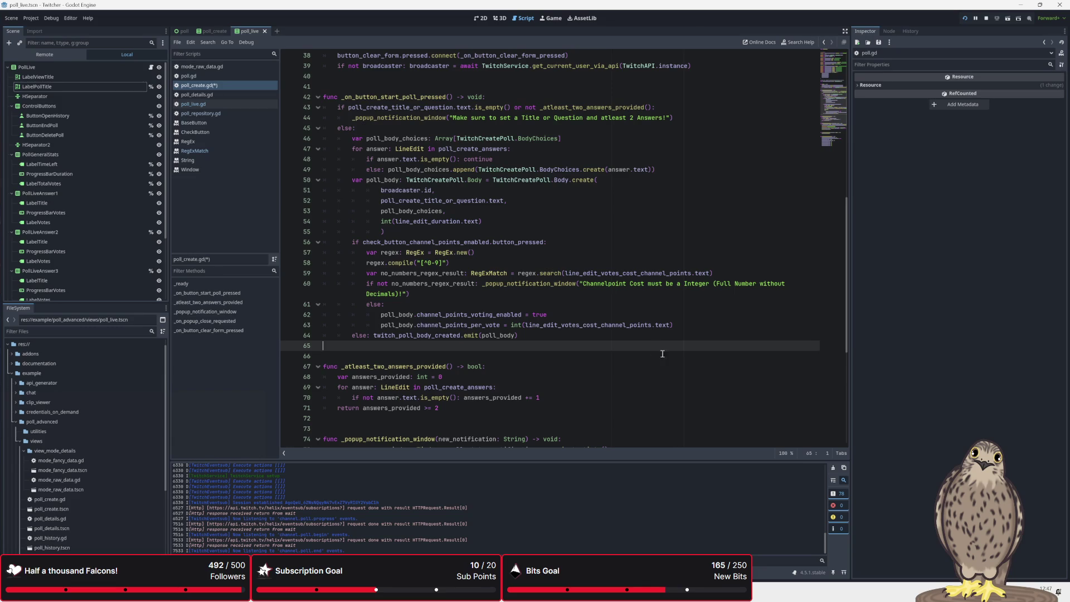
{"action": "scroll", "coordinate": [658, 379], "scroll_direction": "down", "scroll_amount": 1}
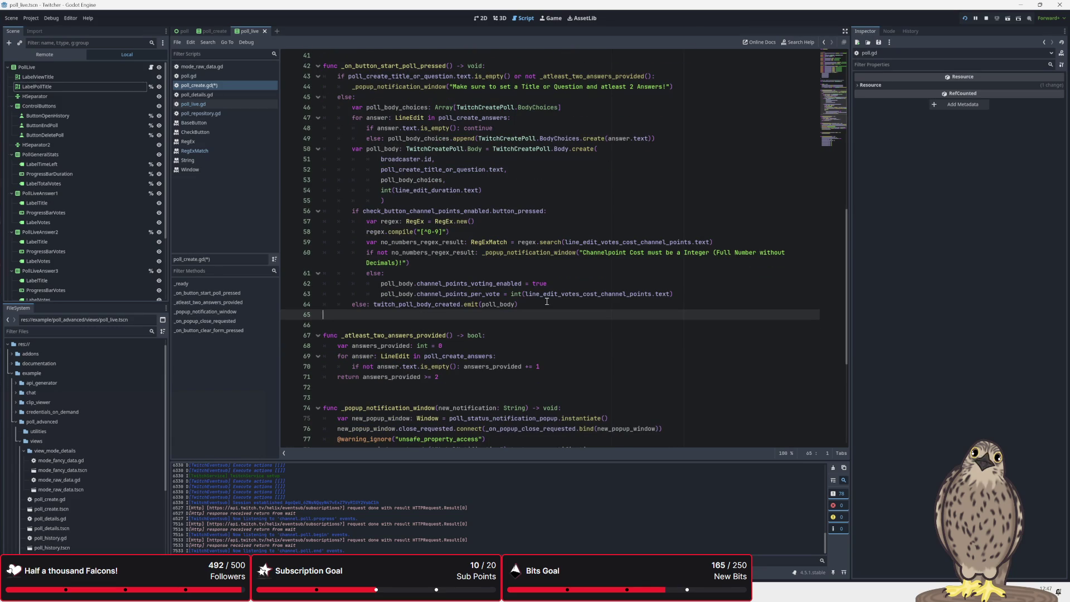
{"action": "scroll", "coordinate": [536, 317], "scroll_direction": "up", "scroll_amount": 2}
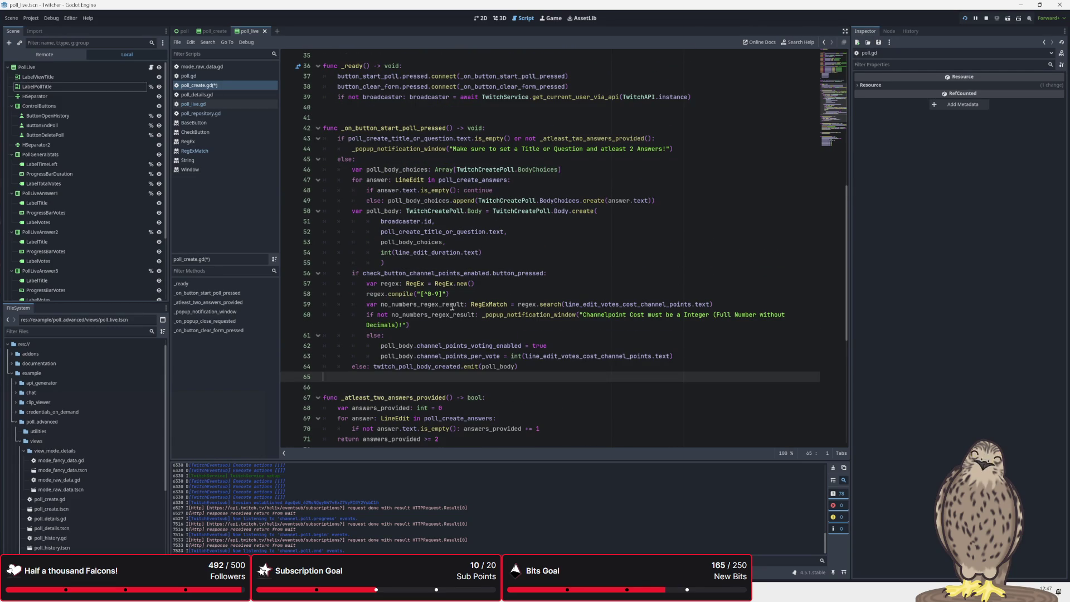
{"action": "left_click", "coordinate": [427, 317]}
{"action": "left_click", "coordinate": [596, 330]}
{"action": "left_click", "coordinate": [566, 368]}
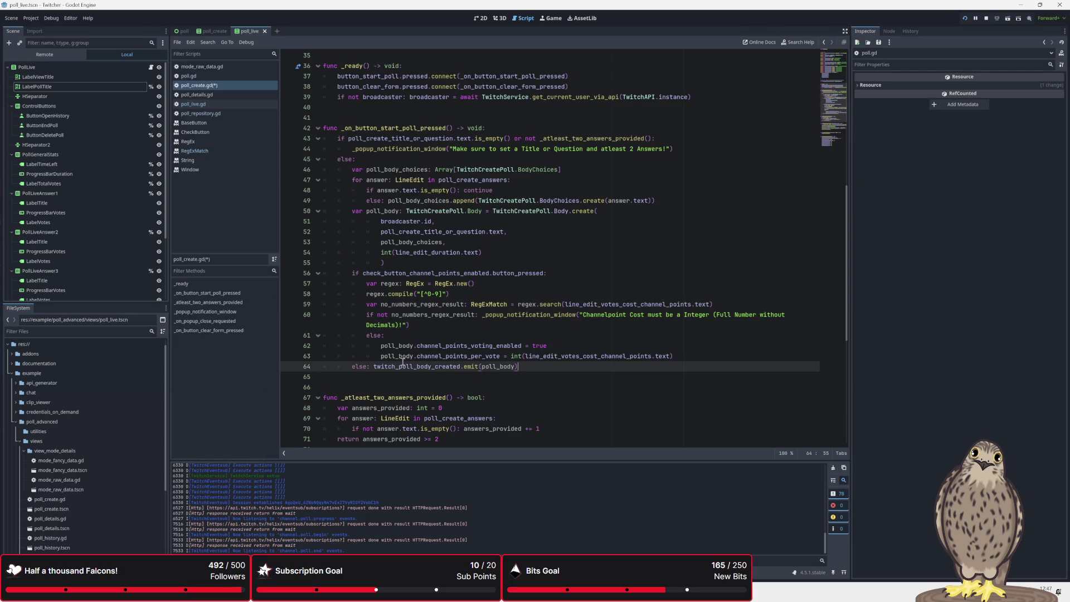
Insert '#pass' before the twitch_poll_body_created.emit(poll_body) call on the else line
{"action": "left_click", "coordinate": [374, 366]}
{"action": "type", "text": "#a"}
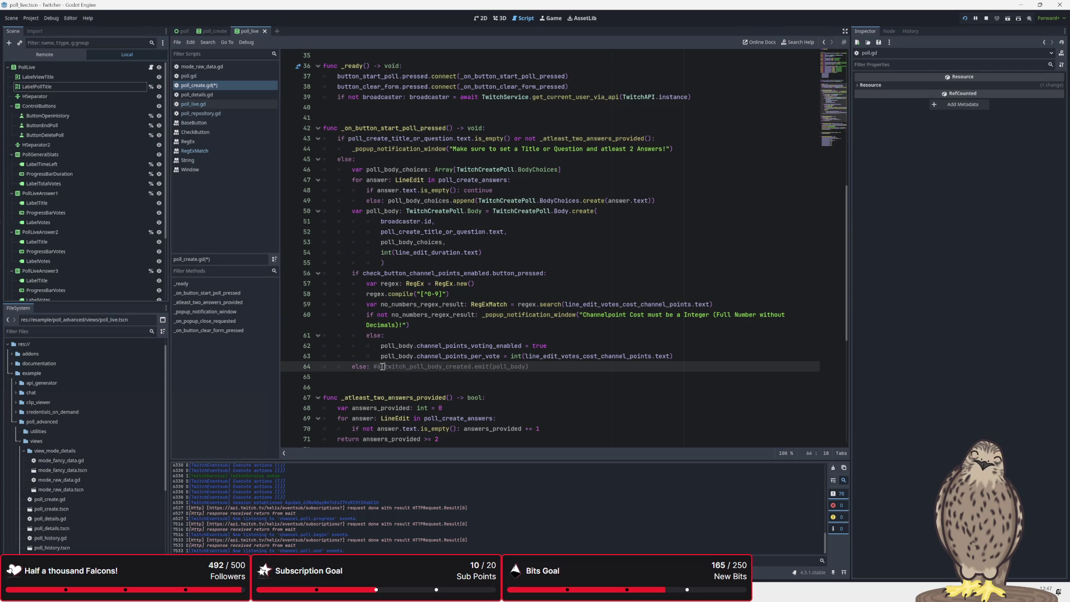
{"action": "type", "text": "pas"}
{"action": "type", "text": "s"}
{"action": "key", "text": "Up"}
{"action": "key", "text": "Up"}
{"action": "key", "text": "Up"}
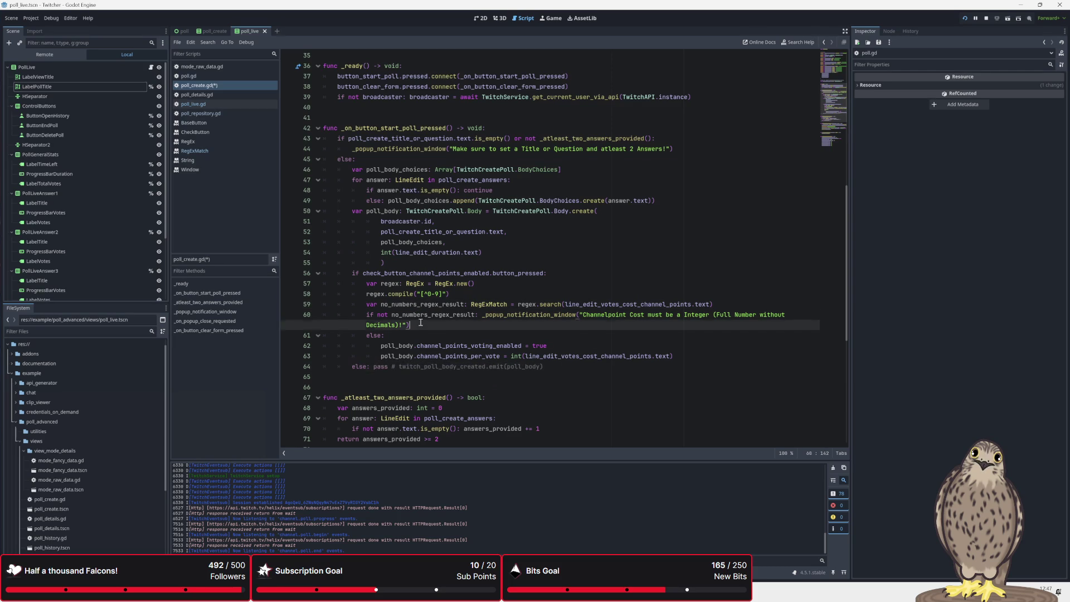
{"action": "left_click", "coordinate": [531, 327]}
{"action": "left_click", "coordinate": [583, 314]}
{"action": "left_click", "coordinate": [494, 325]}
Add a blank line and comment out the validation, enable and else pass lines with Ctrl+K
{"action": "key", "text": "Home"}
{"action": "key", "text": "Return"}
{"action": "key", "text": "Return"}
{"action": "key", "text": "Return"}
{"action": "key", "text": "shift+Down"}
{"action": "key", "text": "shift+Down"}
{"action": "key", "text": "shift+Down"}
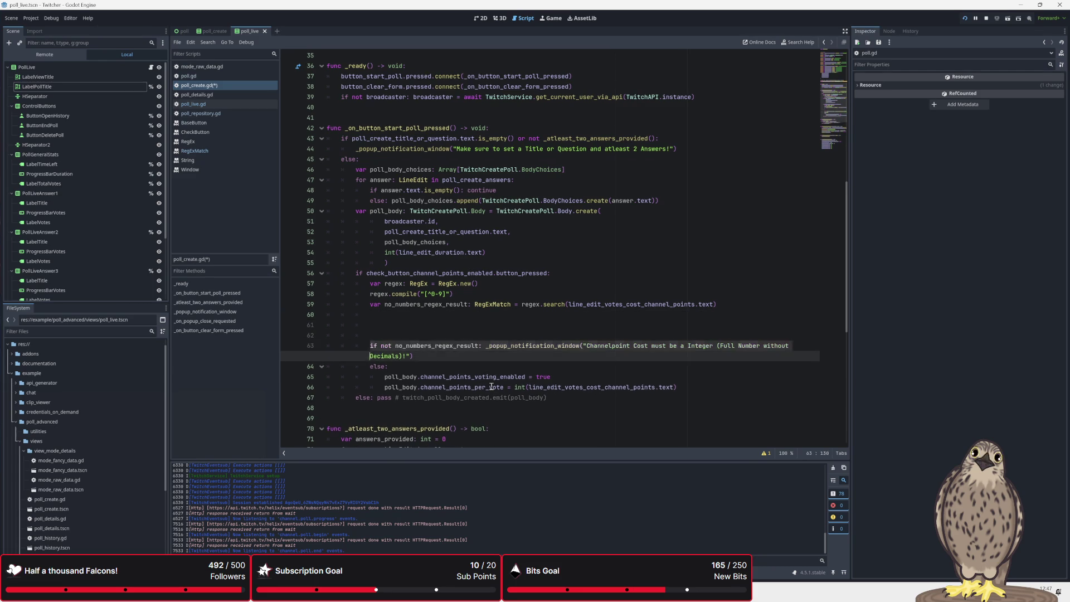
{"action": "key", "text": "shift+Up"}
{"action": "key", "text": "ctrl+k"}
{"action": "key", "text": "shift+Right"}
{"action": "key", "text": "shift+Right"}
{"action": "key", "text": "Down"}
{"action": "key", "text": "ctrl+k"}
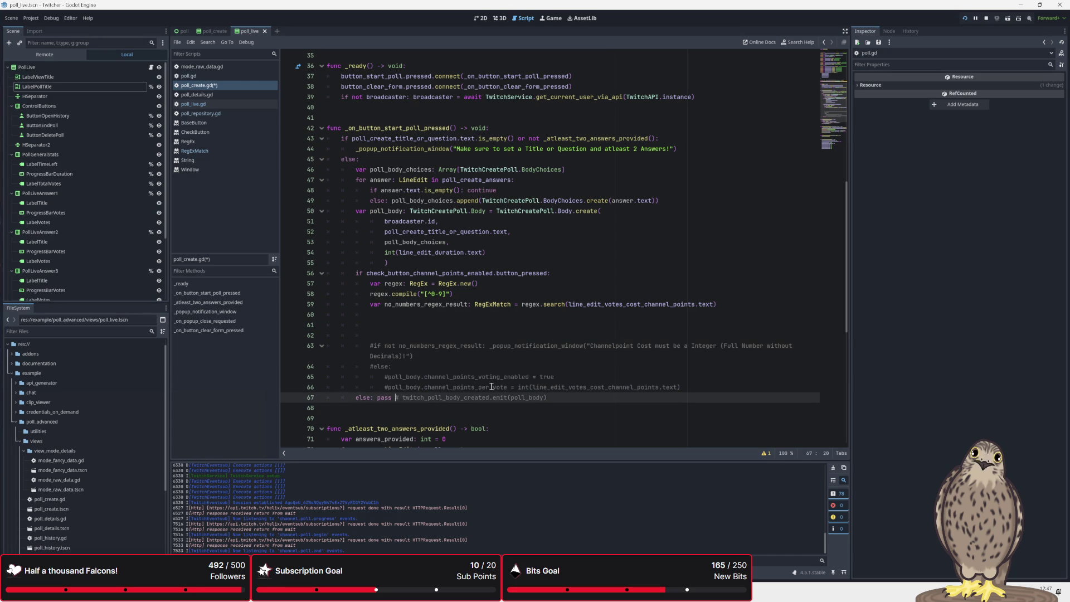
Add print(no_numbers_regex_result.get_string()), save poll_create.gd, and run the project
{"action": "key", "text": "Up"}
{"action": "key", "text": "Up"}
{"action": "key", "text": "Up"}
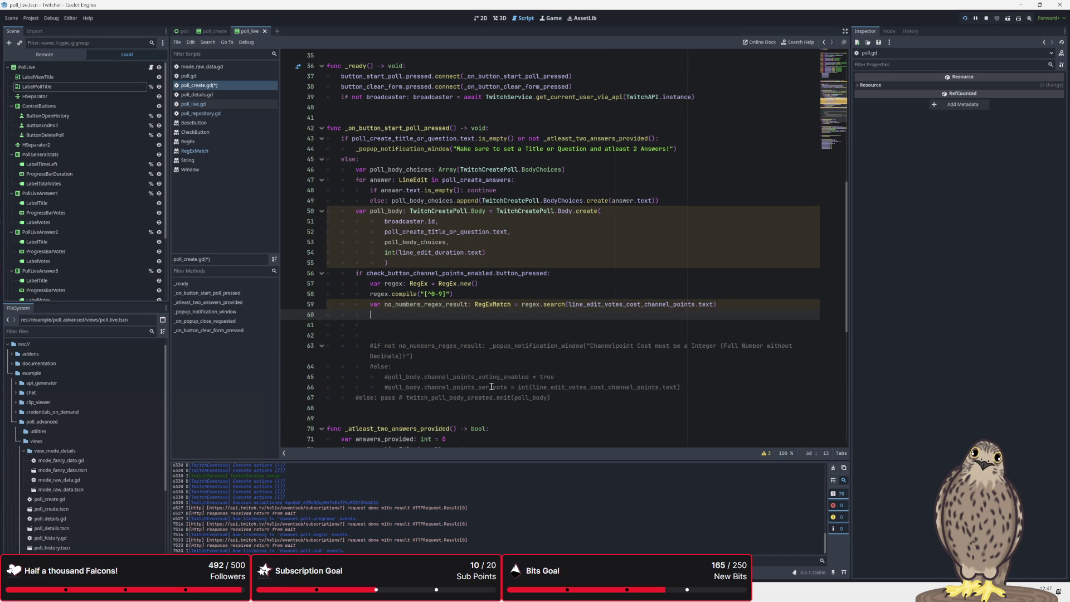
{"action": "key", "text": "Up"}
{"action": "key", "text": "Up"}
{"action": "key", "text": "Up"}
{"action": "key", "text": "Down"}
{"action": "key", "text": "Down"}
{"action": "key", "text": "Down"}
{"action": "key", "text": "Down"}
{"action": "type", "text": "print"}
{"action": "type", "text": "(no_n"}
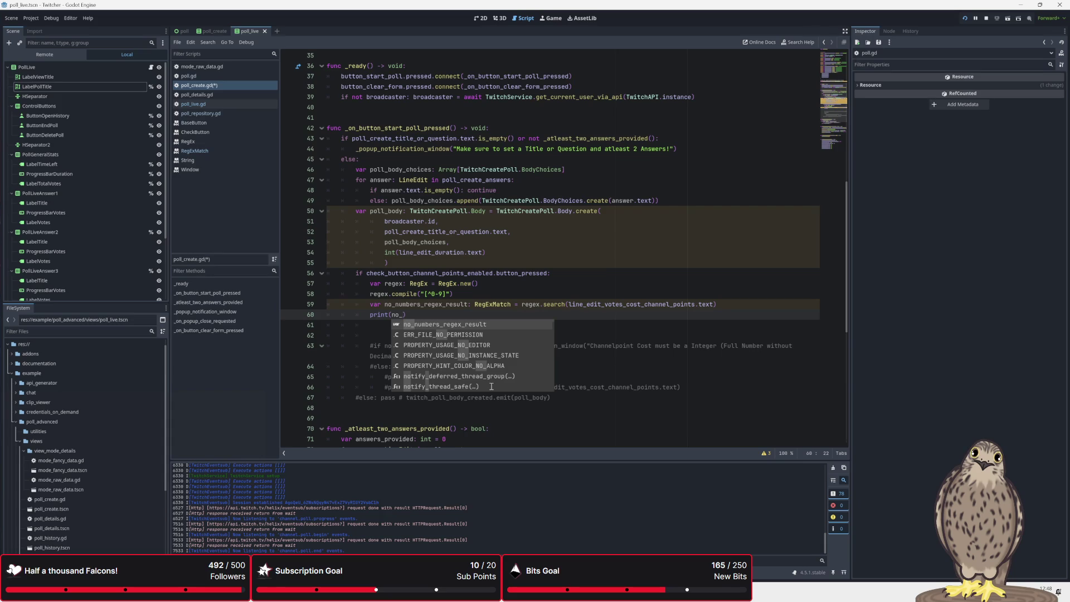
{"action": "key", "text": "Return"}
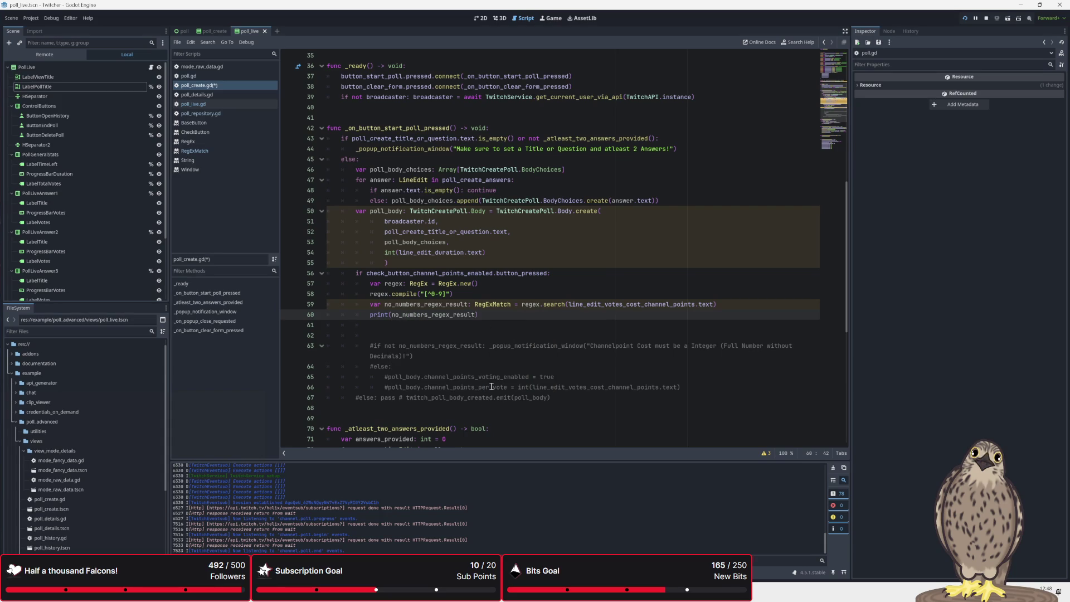
{"action": "type", "text": ".get"}
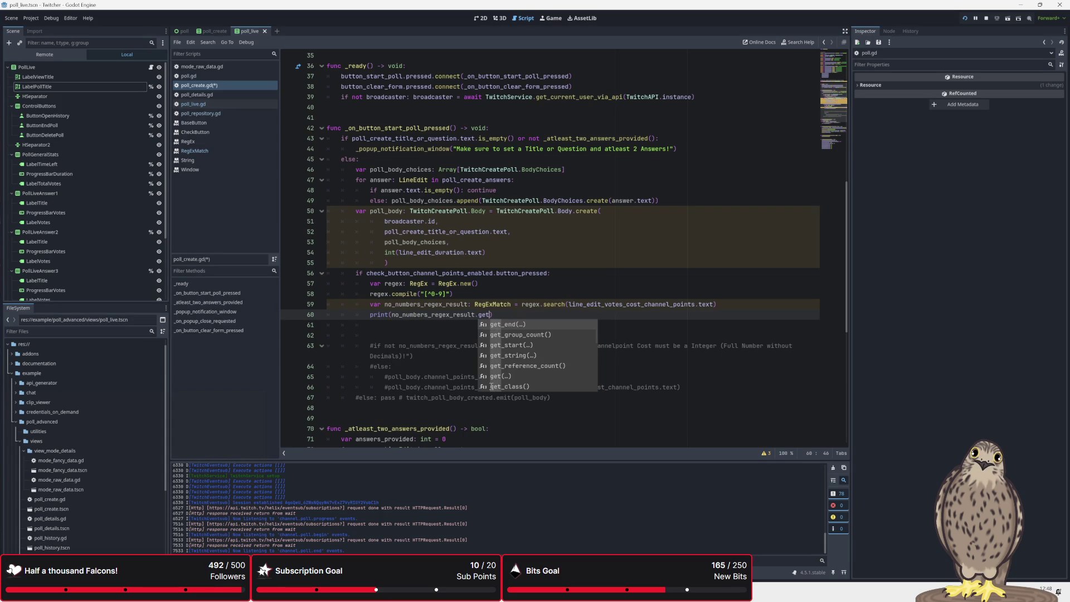
{"action": "key", "text": "Down"}
{"action": "key", "text": "Down"}
{"action": "key", "text": "Down"}
{"action": "key", "text": "Return"}
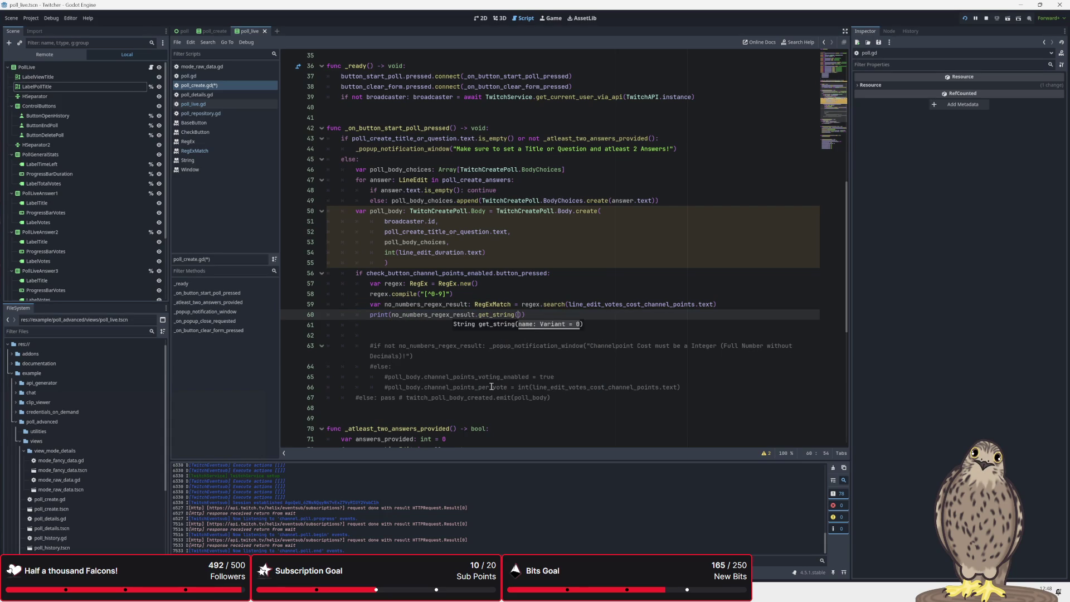
{"action": "type", "text": "))"}
{"action": "key", "text": "ctrl+s"}
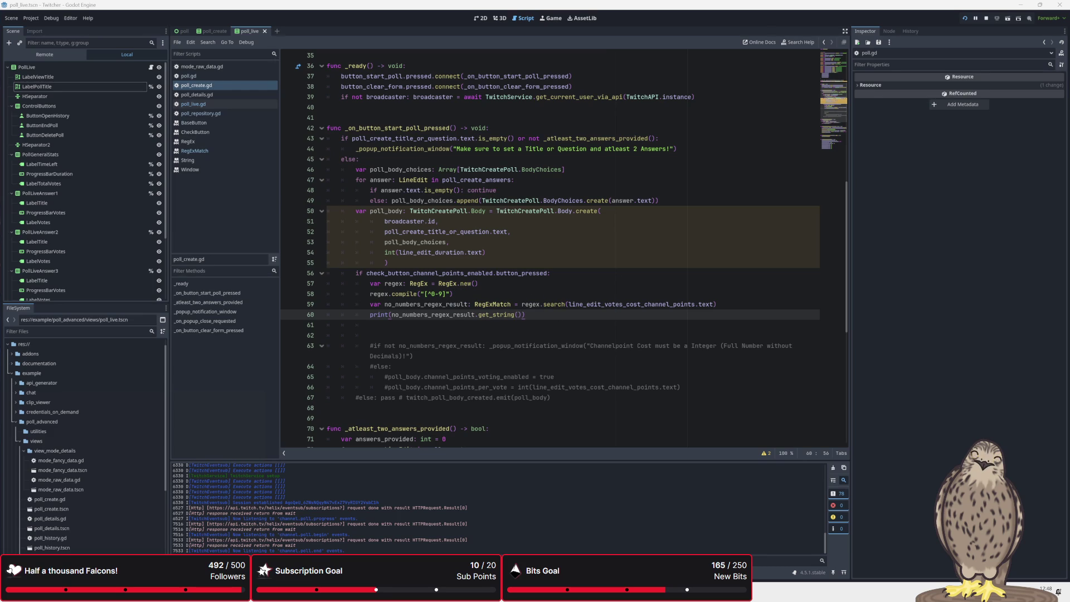
{"action": "key", "text": "alt+Tab"}
{"action": "left_click_drag", "start_coordinate": [498, 176], "coordinate": [288, 71]}
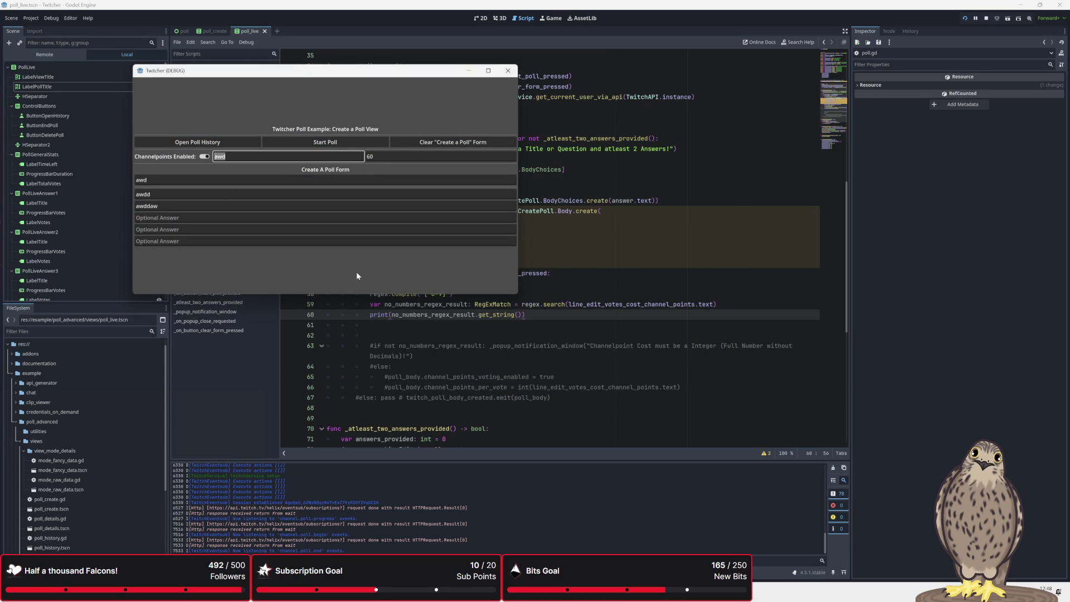
Try starting the poll with cost 'awd', then return to the end of the print line
{"action": "left_click", "coordinate": [363, 146]}
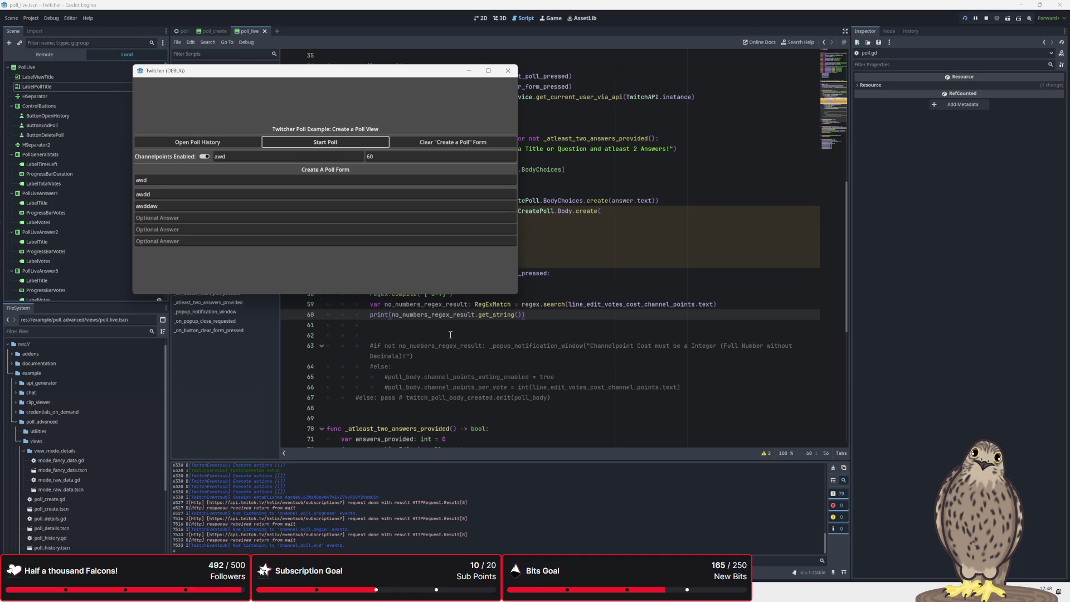
{"action": "left_click", "coordinate": [219, 157]}
{"action": "left_click", "coordinate": [493, 313]}
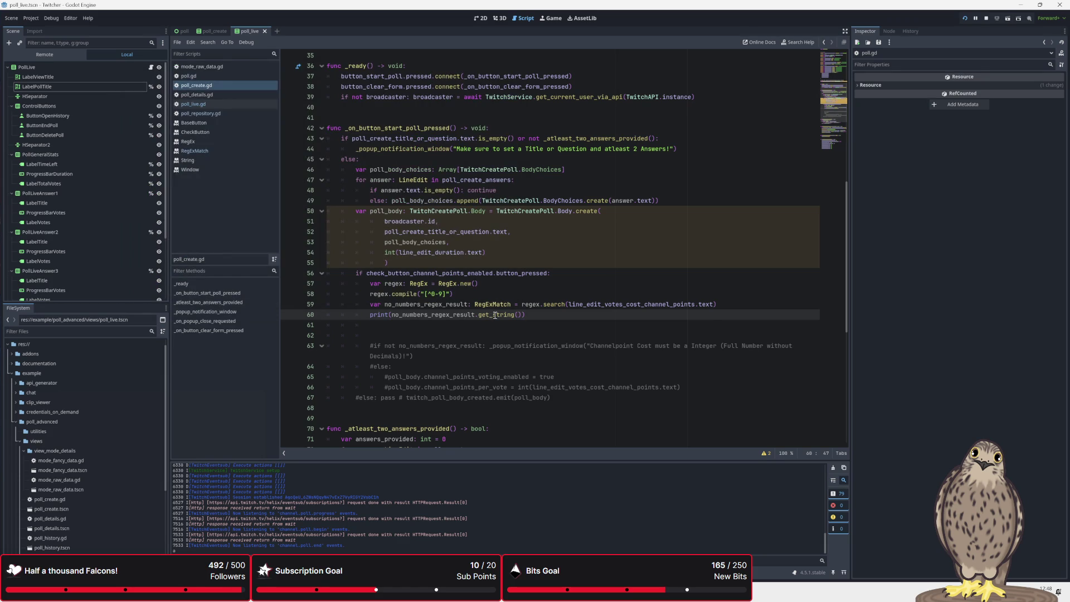
{"action": "left_click", "coordinate": [531, 315]}
Begin typing 'for no_numbers_regex_result.dic' on a new line below the print statement
{"action": "key", "text": "Return"}
{"action": "type", "text": "for no_"}
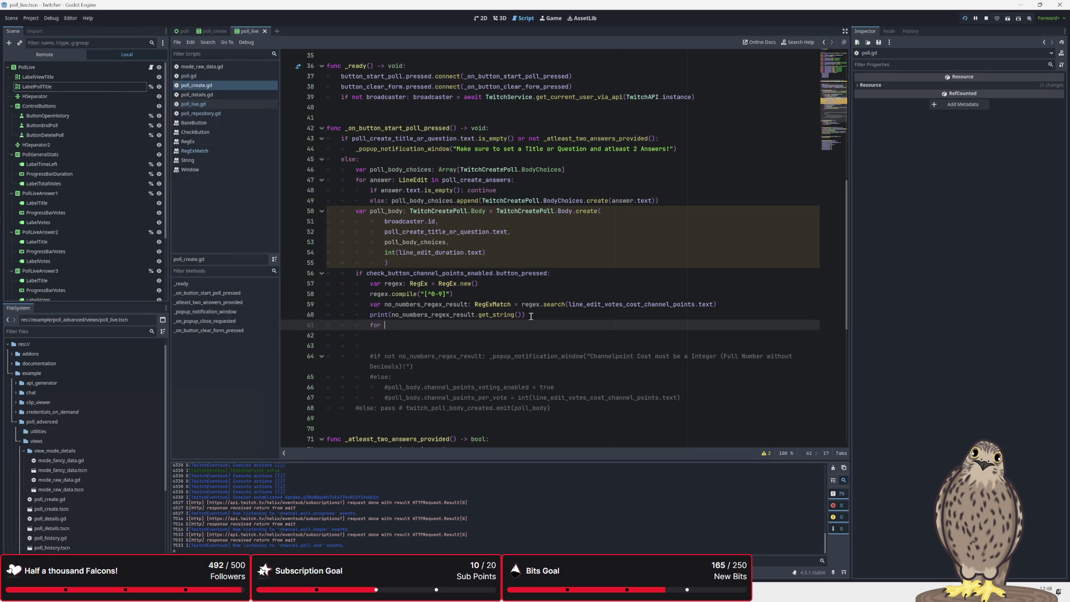
{"action": "key", "text": "Return"}
{"action": "type", "text": ".get"}
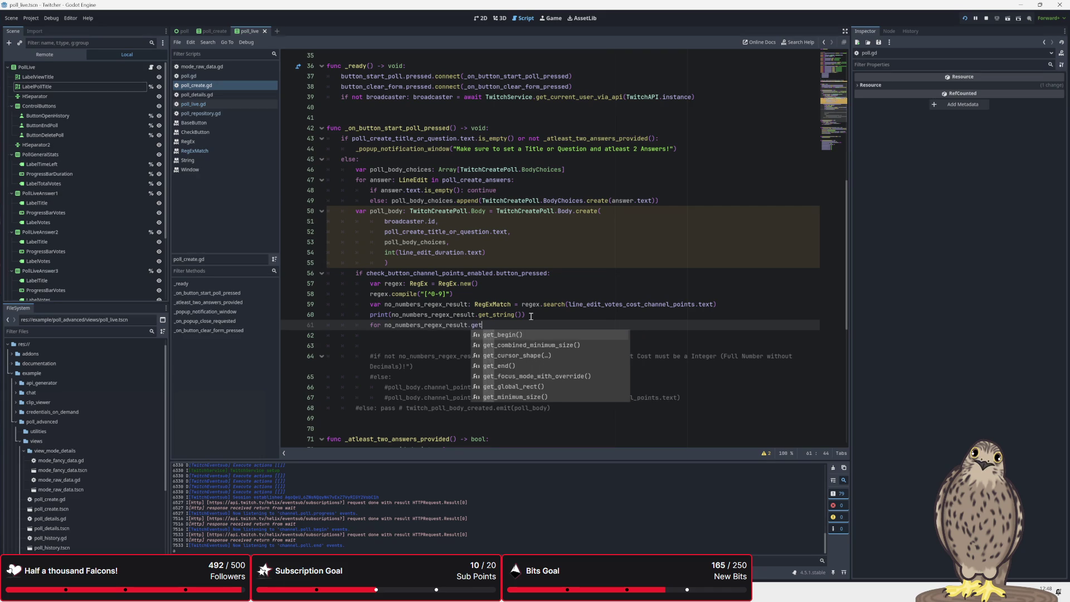
{"action": "key", "text": "Escape"}
{"action": "key", "text": "BackSpace"}
{"action": "type", "text": "dic"}
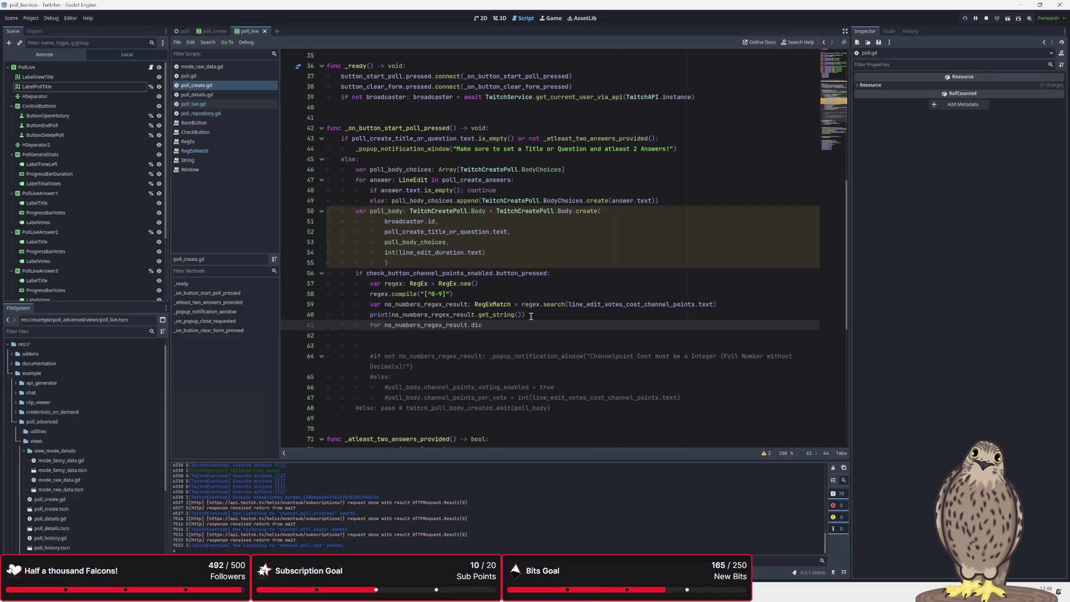
{"action": "left_click", "coordinate": [203, 152]}
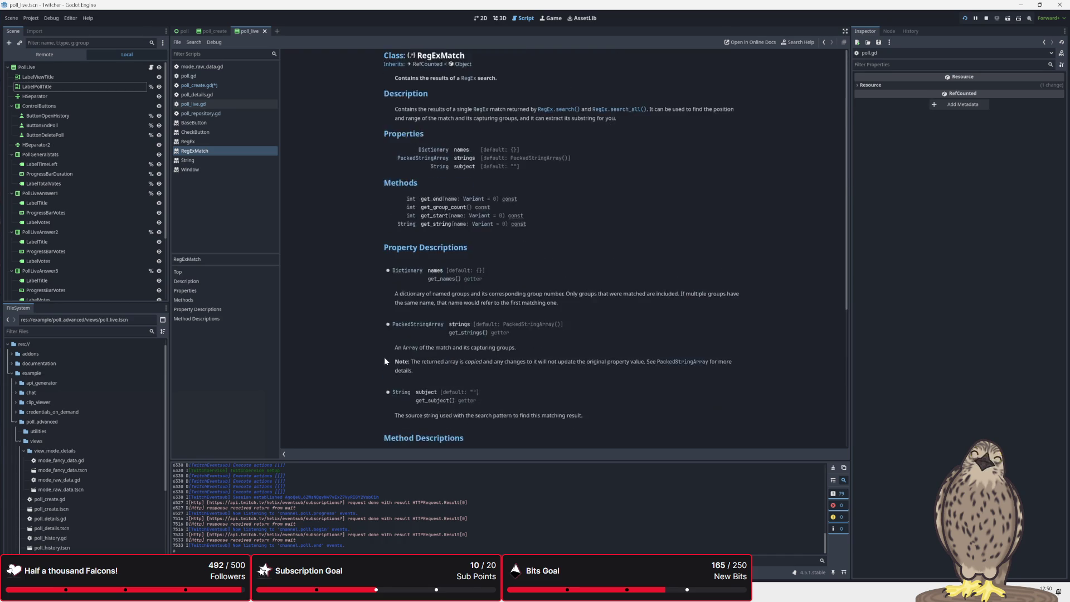
Read the get_start and get_string method descriptions in the RegExMatch reference
{"action": "left_click_drag", "start_coordinate": [461, 380], "coordinate": [430, 341]}
{"action": "left_click", "coordinate": [430, 350]}
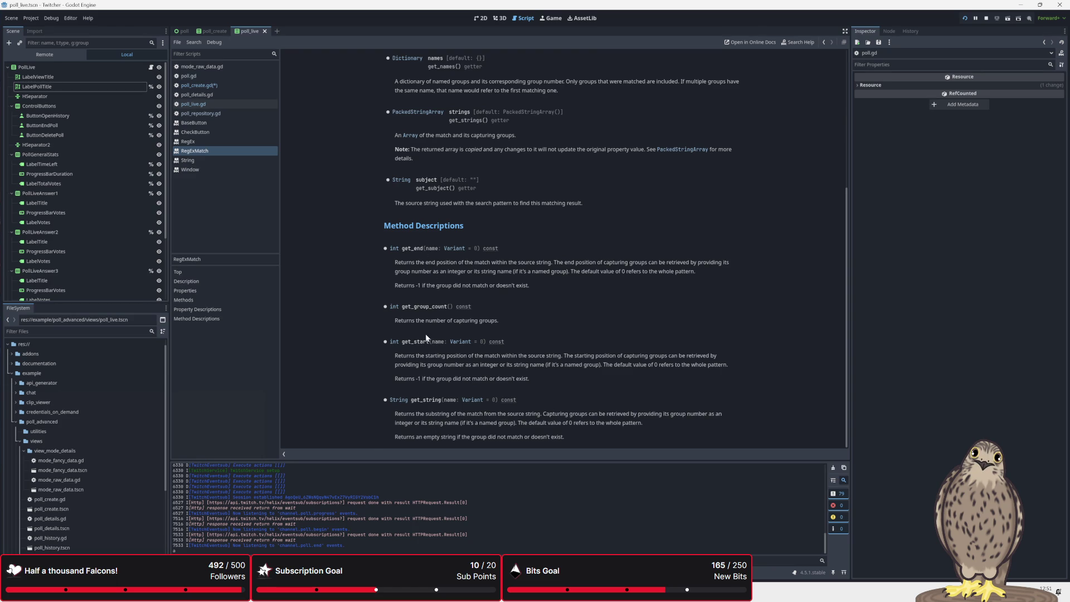
{"action": "scroll", "coordinate": [426, 336], "scroll_direction": "up", "scroll_amount": 1}
{"action": "scroll", "coordinate": [426, 336], "scroll_direction": "down", "scroll_amount": 1}
{"action": "scroll", "coordinate": [426, 373], "scroll_direction": "up", "scroll_amount": 3}
{"action": "scroll", "coordinate": [427, 374], "scroll_direction": "down", "scroll_amount": 3}
{"action": "left_click", "coordinate": [326, 336]}
Test Start Poll with the cost field set to a non-numeric value, then to 123
{"action": "left_click", "coordinate": [215, 157]}
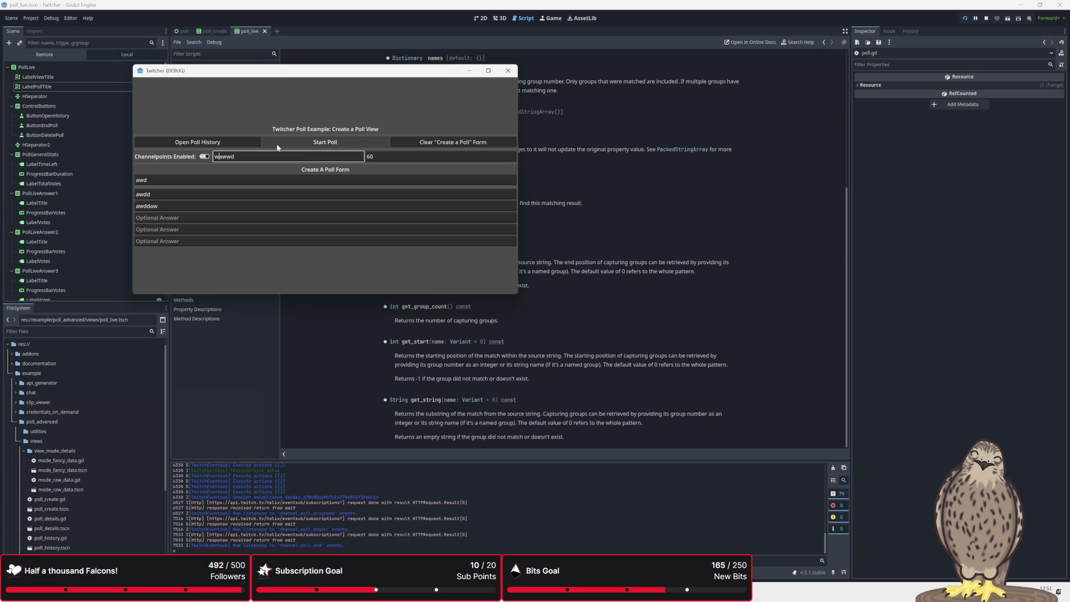
{"action": "type", "text": "w"}
{"action": "left_click", "coordinate": [325, 142]}
{"action": "triple_click", "coordinate": [234, 157]}
{"action": "type", "text": "123"}
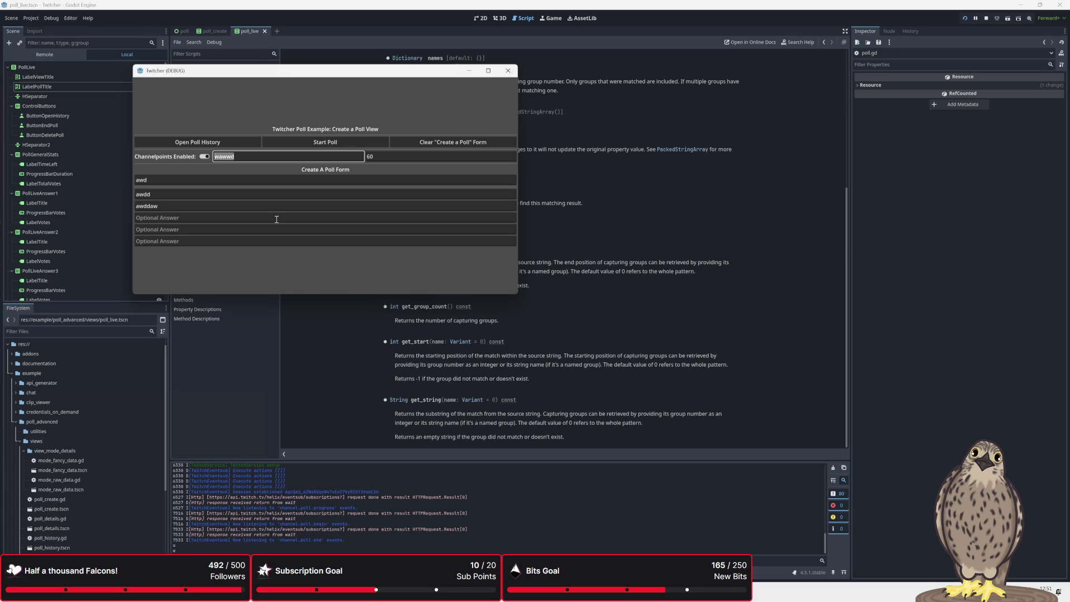
{"action": "left_click", "coordinate": [325, 143]}
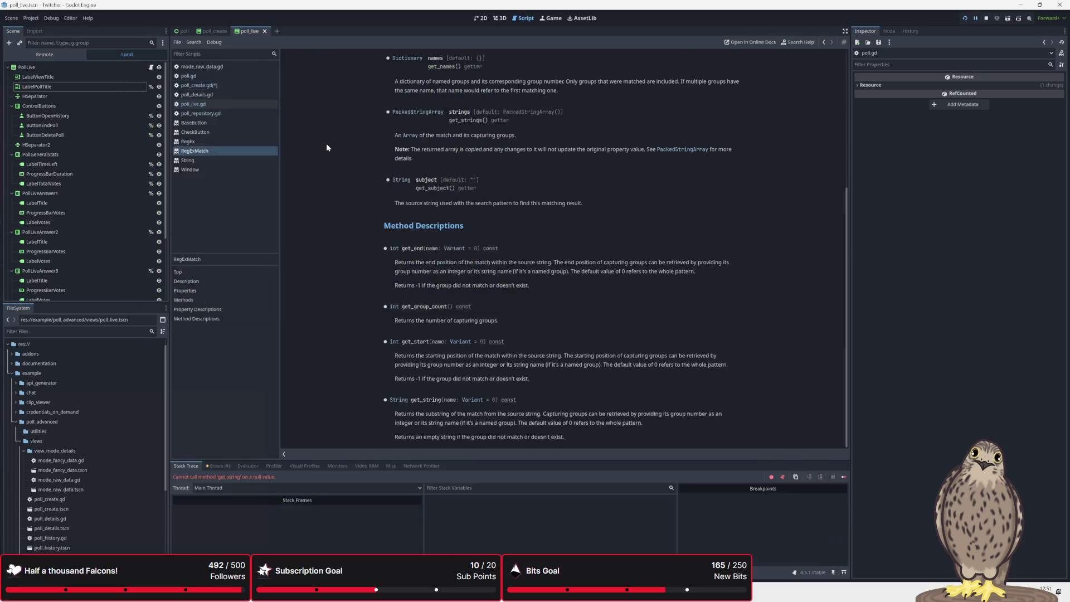
Delete the unfinished for loop line, save poll_create.gd, and rerun the project
{"action": "left_click", "coordinate": [499, 262]}
{"action": "key", "text": "ctrl+shift+k"}
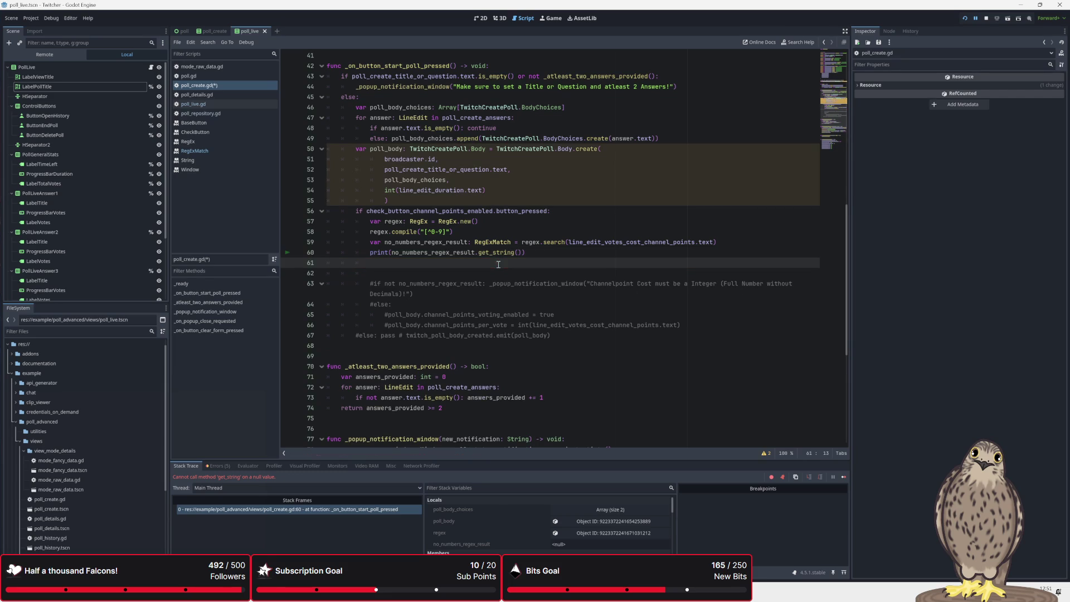
{"action": "key", "text": "ctrl+s"}
{"action": "left_click", "coordinate": [965, 18]}
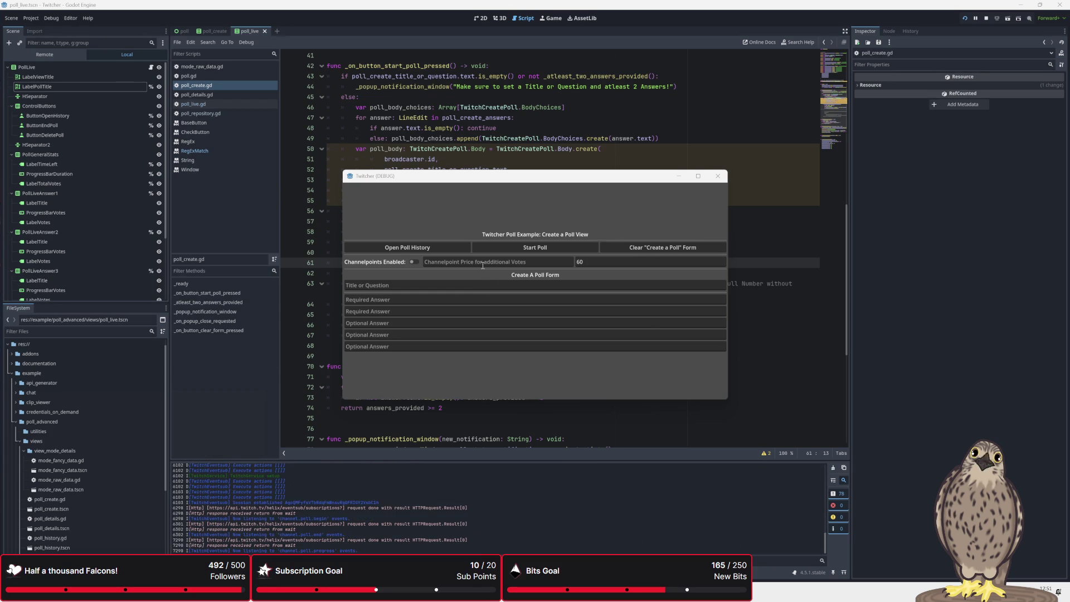
Fill title 'teatg', answers 'awfawf'/'awfaw', channel-points cost 60, enable voting, and start the poll
{"action": "left_click", "coordinate": [473, 285]}
{"action": "type", "text": "teatg"}
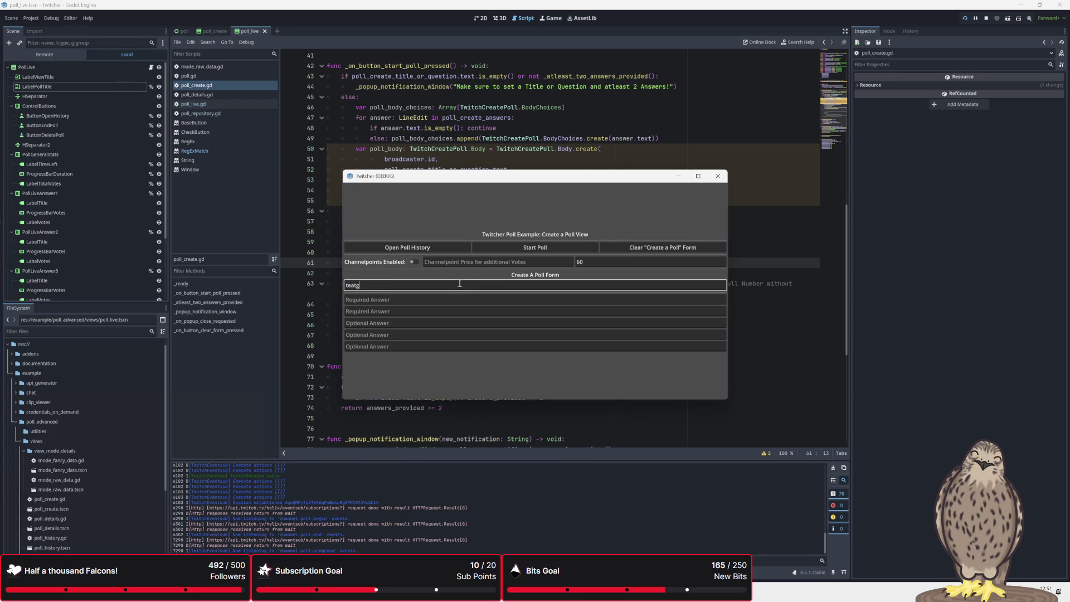
{"action": "left_click", "coordinate": [452, 300]}
{"action": "type", "text": "awfawf"}
{"action": "left_click", "coordinate": [440, 311]}
{"action": "type", "text": "awfaw"}
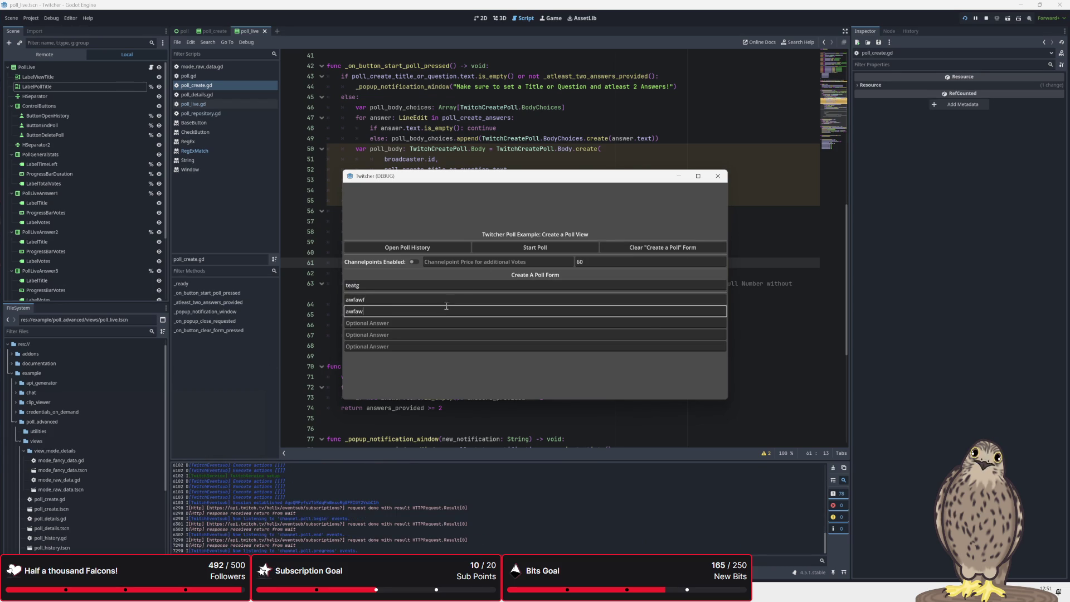
{"action": "left_click", "coordinate": [485, 262]}
{"action": "type", "text": "60"}
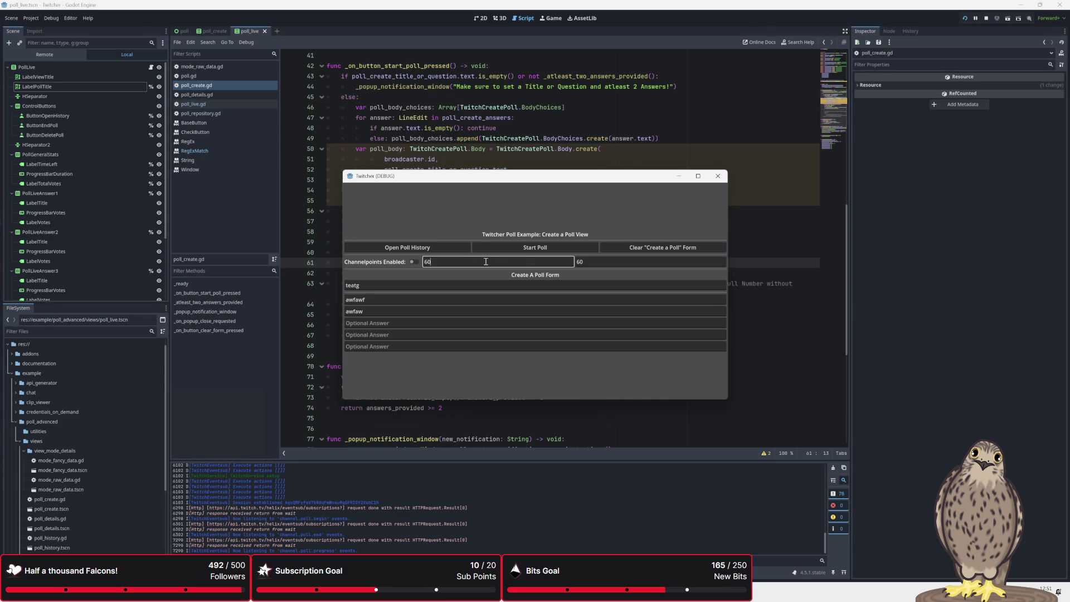
{"action": "left_click", "coordinate": [413, 262]}
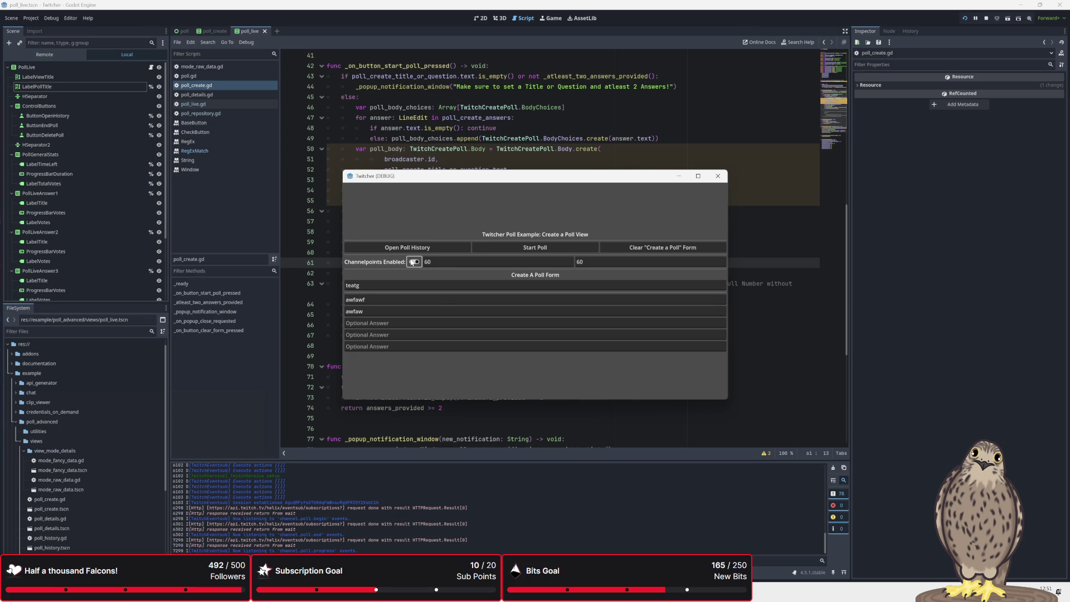
{"action": "left_click", "coordinate": [495, 246]}
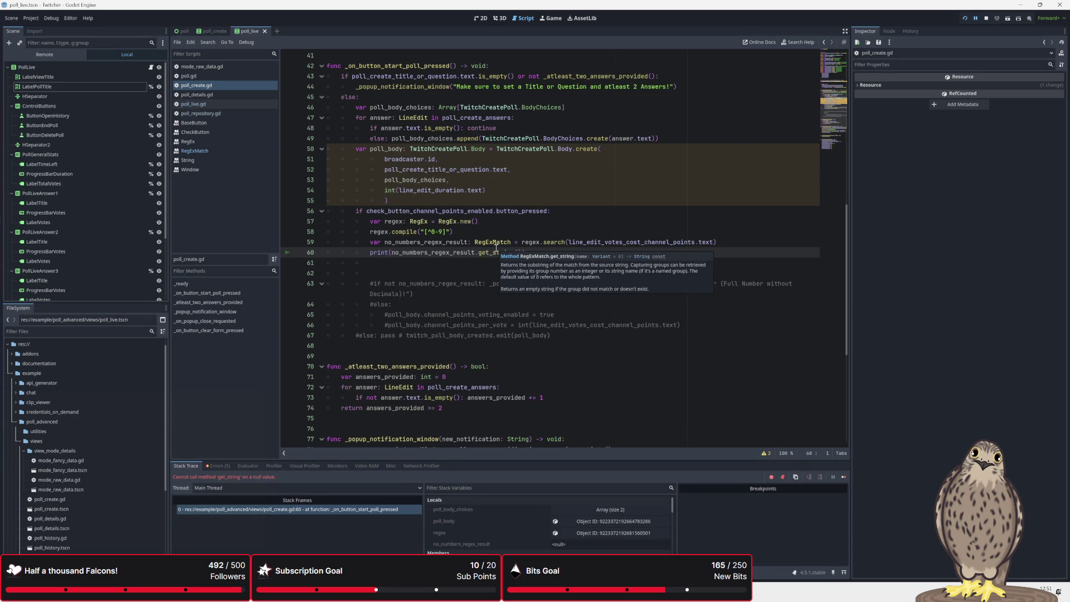
{"action": "left_click", "coordinate": [472, 265]}
{"action": "scroll", "coordinate": [499, 296], "scroll_direction": "up", "scroll_amount": 1}
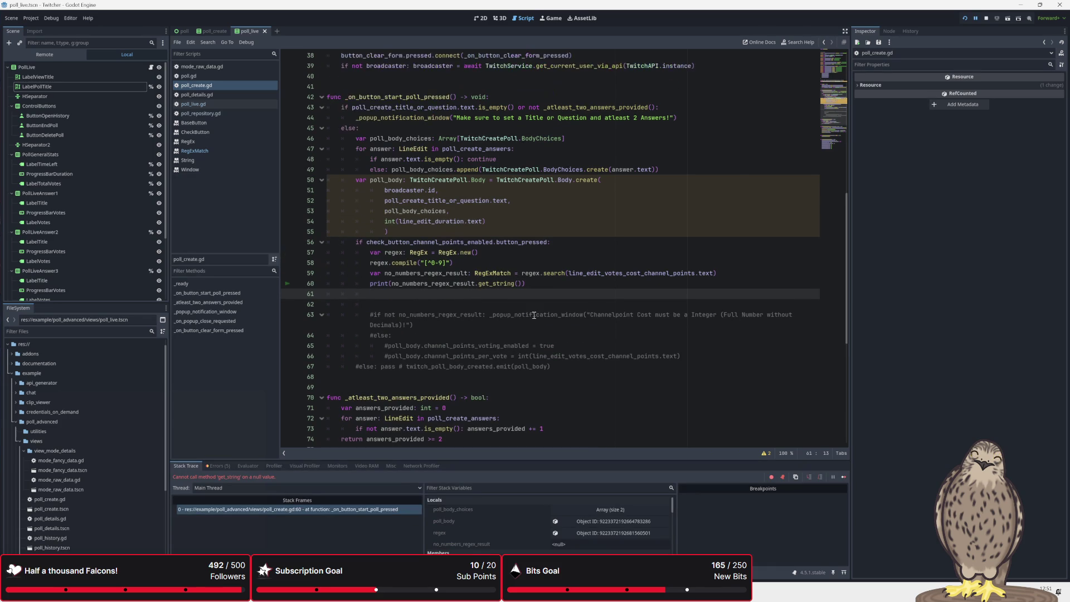
Replace the line 60 debug print with 'if no_numbers_regex_result', fixing the misspelled name
{"action": "key", "text": "Up"}
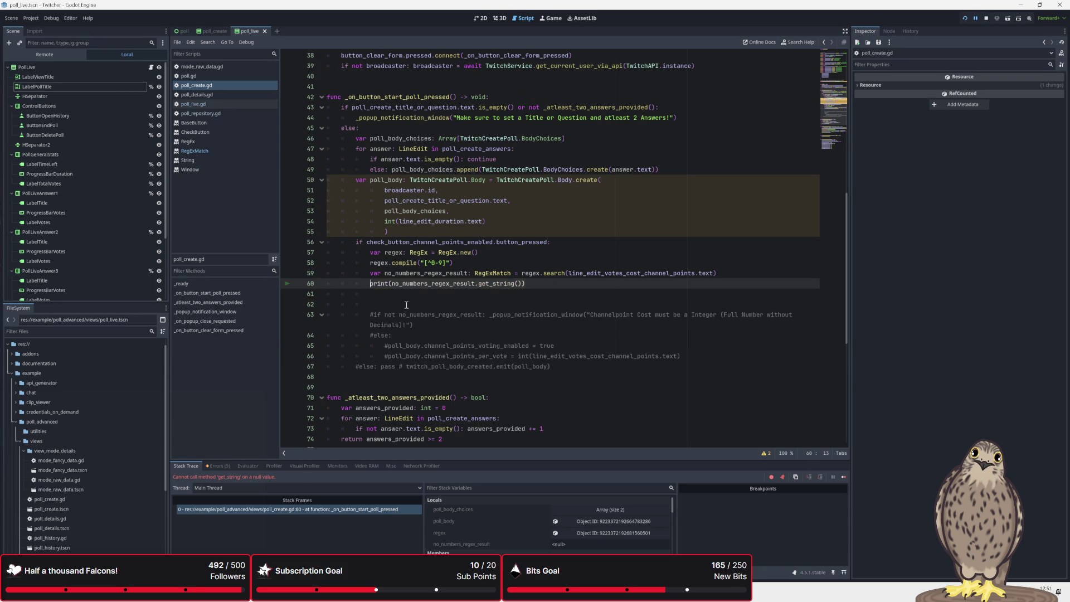
{"action": "key", "text": "shift+End"}
{"action": "key", "text": "Delete"}
{"action": "type", "text": "if no_"}
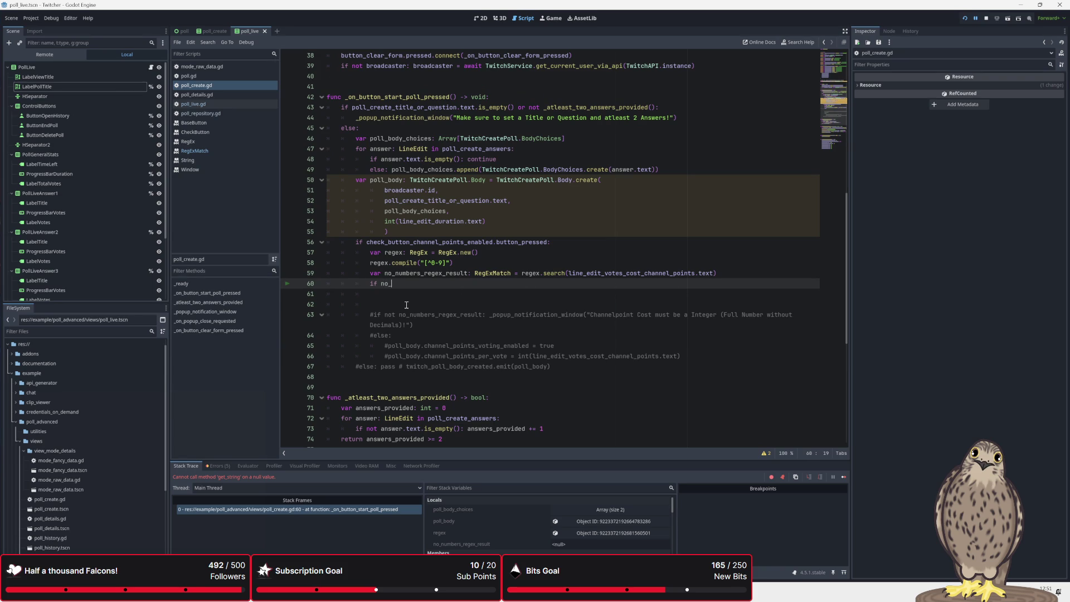
{"action": "type", "text": "bumers_reg"}
{"action": "type", "text": "ex_resukl"}
{"action": "key", "text": "BackSpace"}
{"action": "key", "text": "BackSpace"}
{"action": "left_click", "coordinate": [398, 284]}
{"action": "key", "text": "BackSpace"}
{"action": "key", "text": "BackSpace"}
{"action": "type", "text": "nu"}
{"action": "key", "text": "Right"}
{"action": "type", "text": "b"}
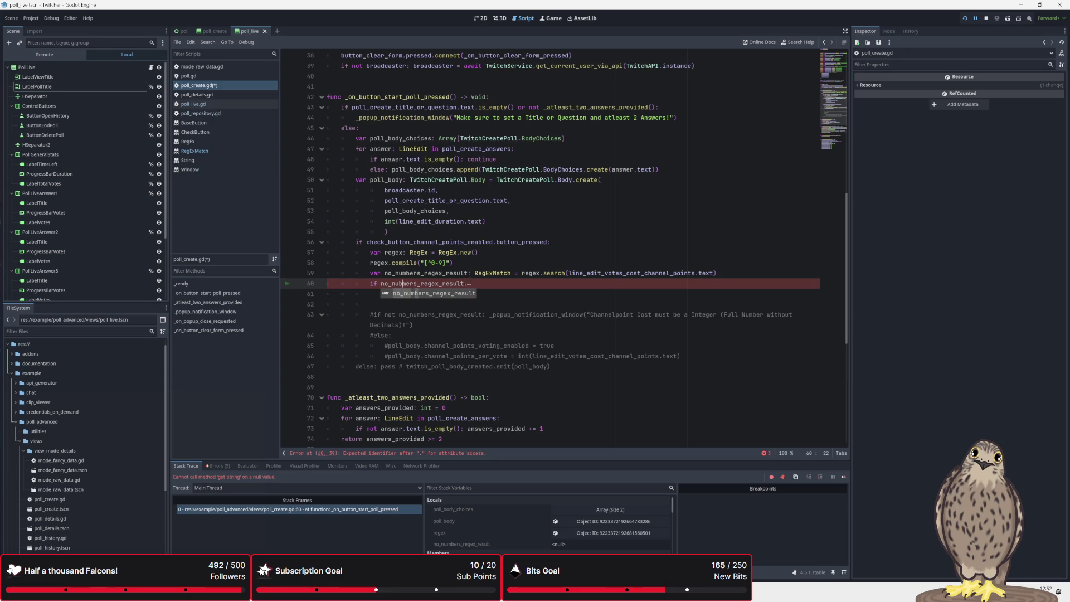
{"action": "key", "text": "Delete"}
{"action": "type", "text": "m"}
{"action": "key", "text": "Right"}
{"action": "key", "text": "Right"}
{"action": "key", "text": "Right"}
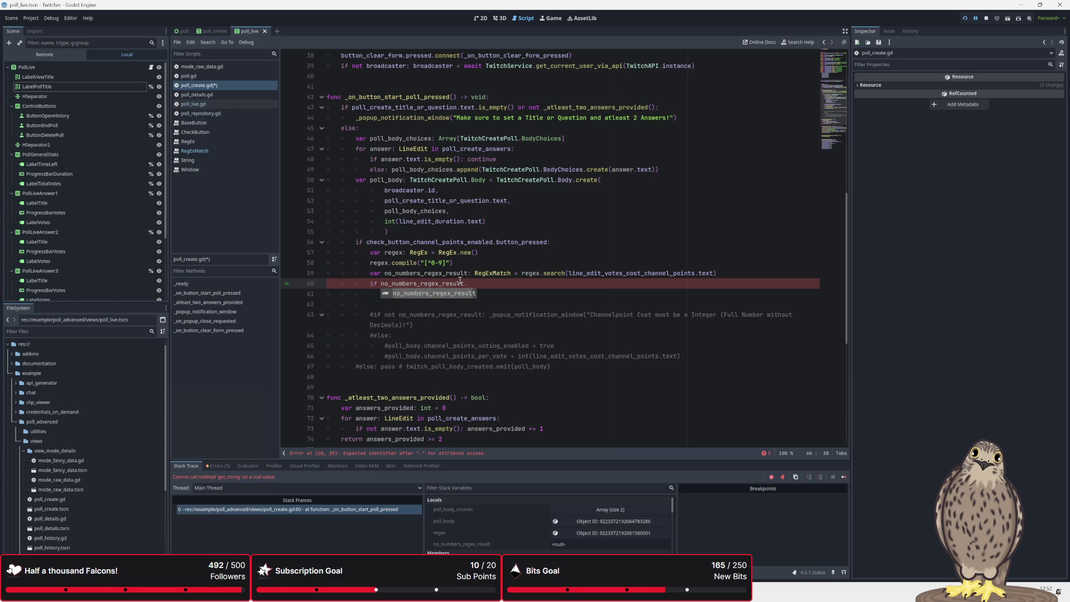
Finish the condition with .get_string(): and delete the old commented check
{"action": "key", "text": "Right"}
{"action": "key", "text": "Right"}
{"action": "type", "text": ".ge"}
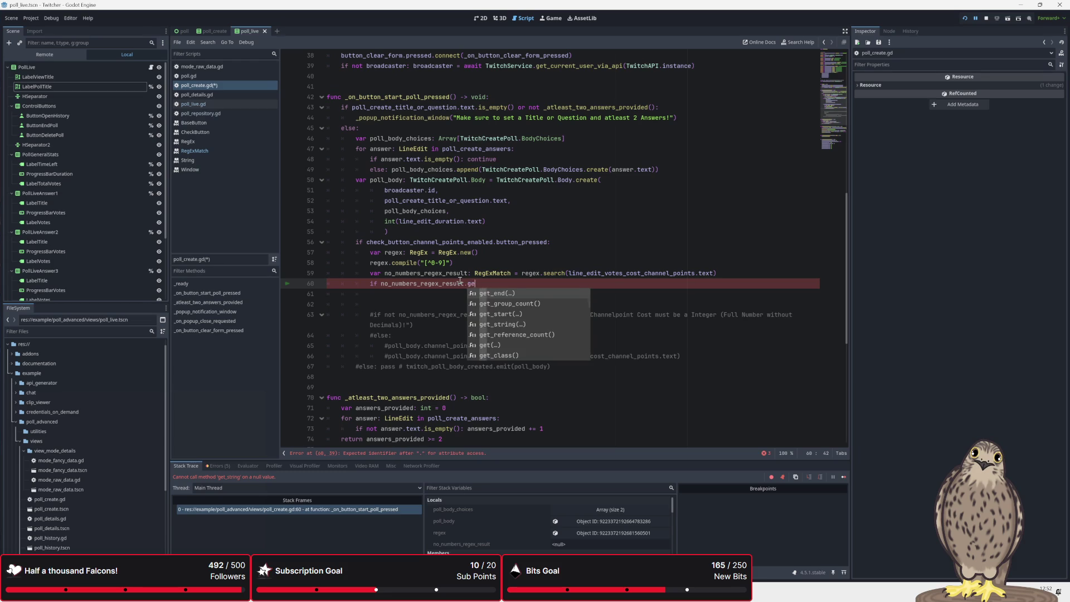
{"action": "key", "text": "Down"}
{"action": "key", "text": "Down"}
{"action": "key", "text": "Down"}
{"action": "key", "text": "Return"}
{"action": "type", "text": "):"}
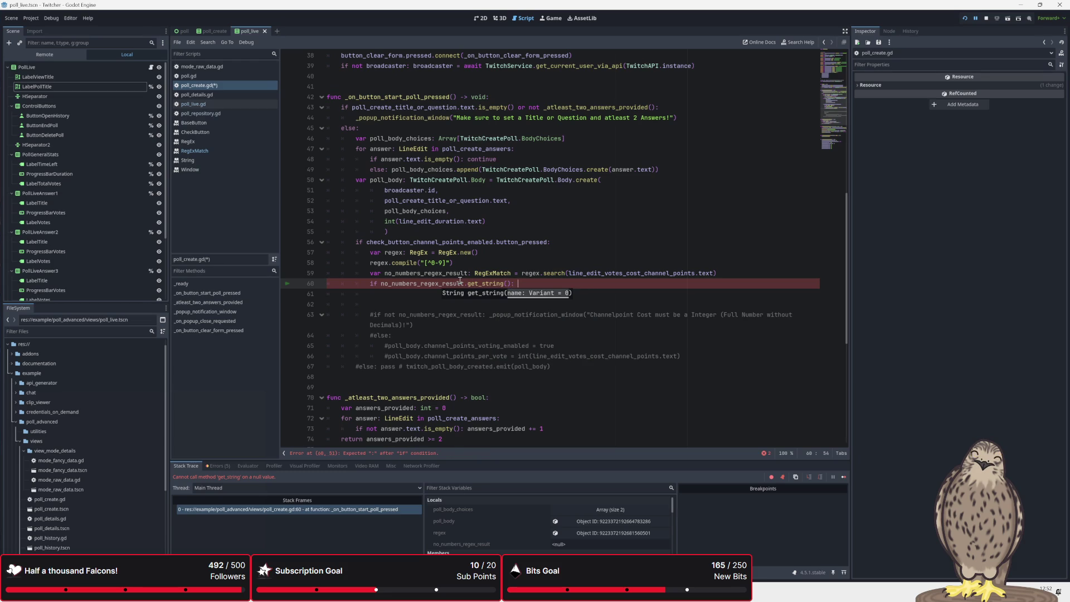
{"action": "key", "text": "Delete"}
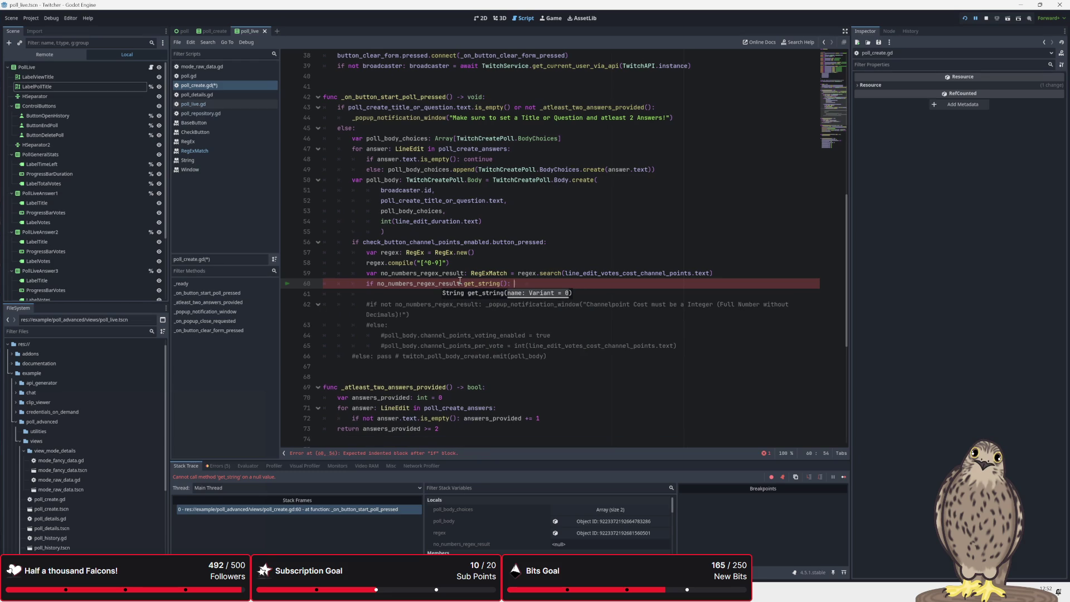
{"action": "key", "text": "Delete"}
{"action": "key", "text": "Delete"}
{"action": "key", "text": "Delete"}
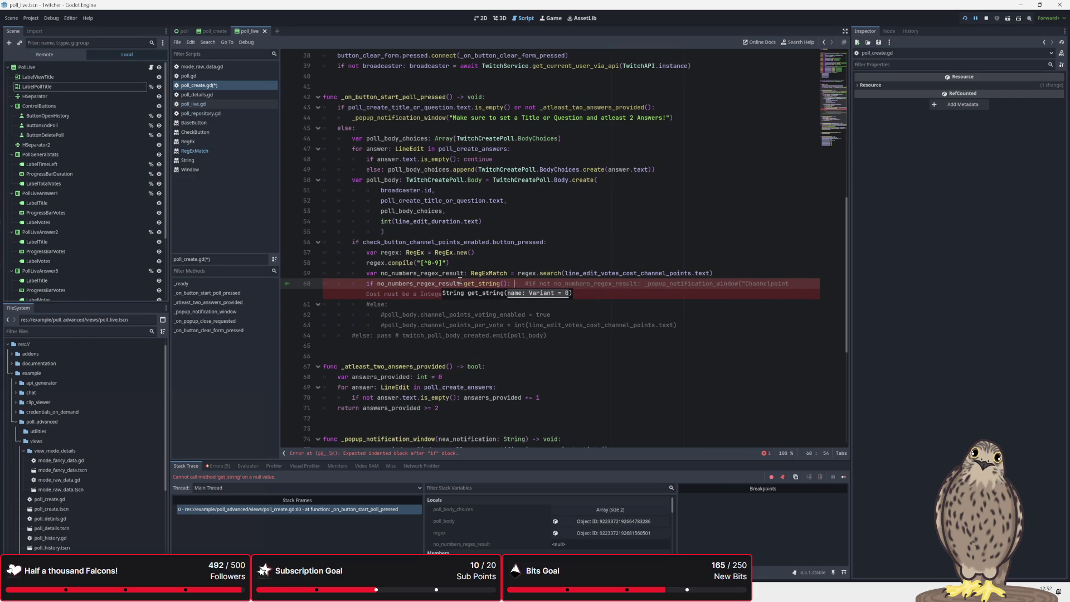
{"action": "key", "text": "Delete"}
{"action": "key", "text": "Delete"}
{"action": "key", "text": "Delete"}
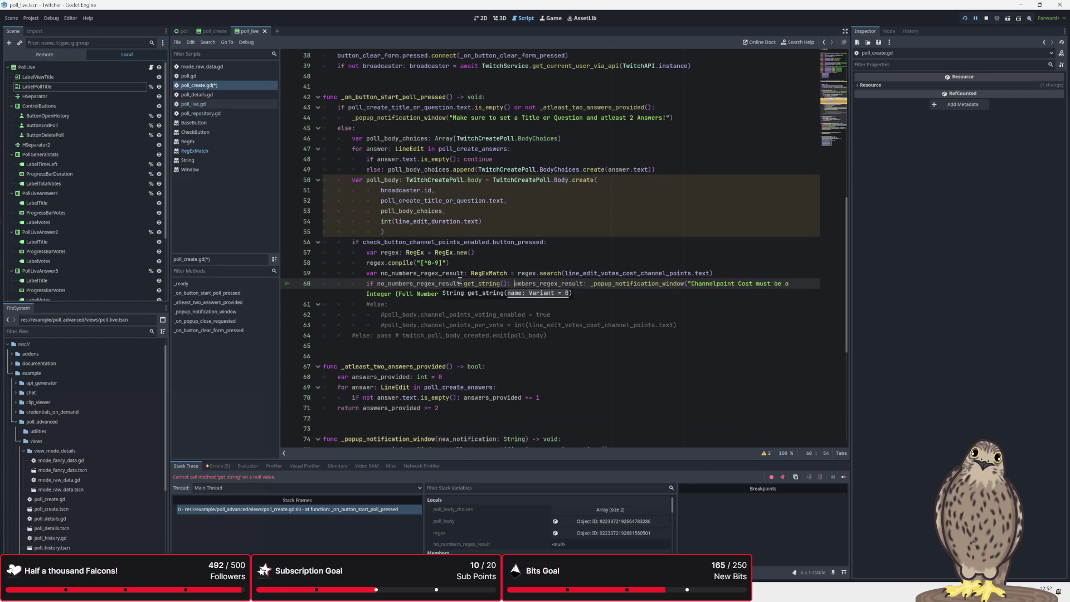
{"action": "key", "text": "Delete"}
{"action": "key", "text": "Delete"}
{"action": "key", "text": "Delete"}
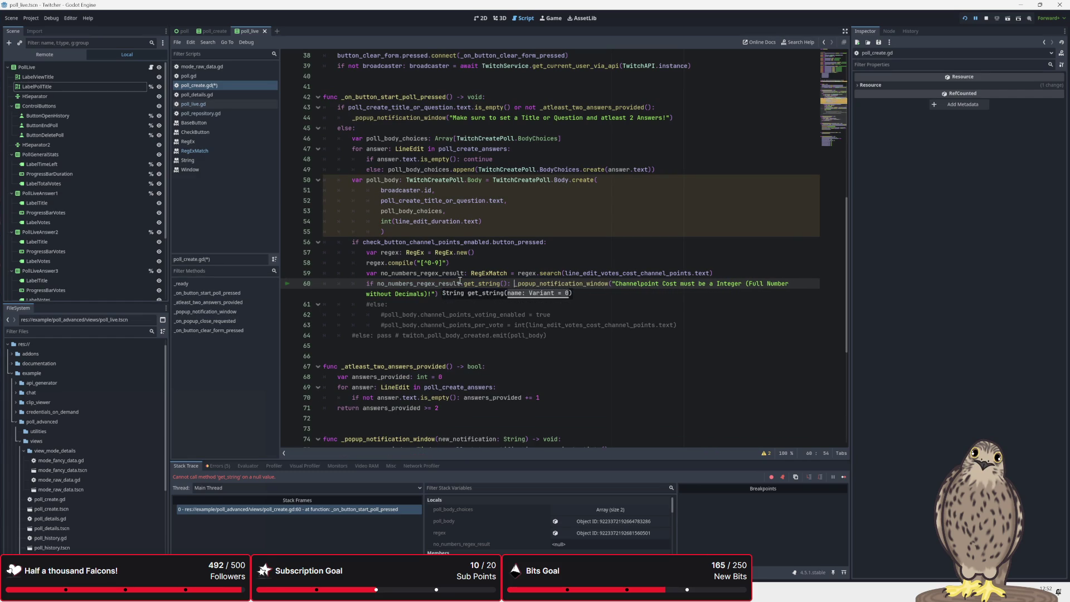
Uncomment the else block with Ctrl+K
{"action": "left_click", "coordinate": [480, 357]}
{"action": "left_click", "coordinate": [438, 303]}
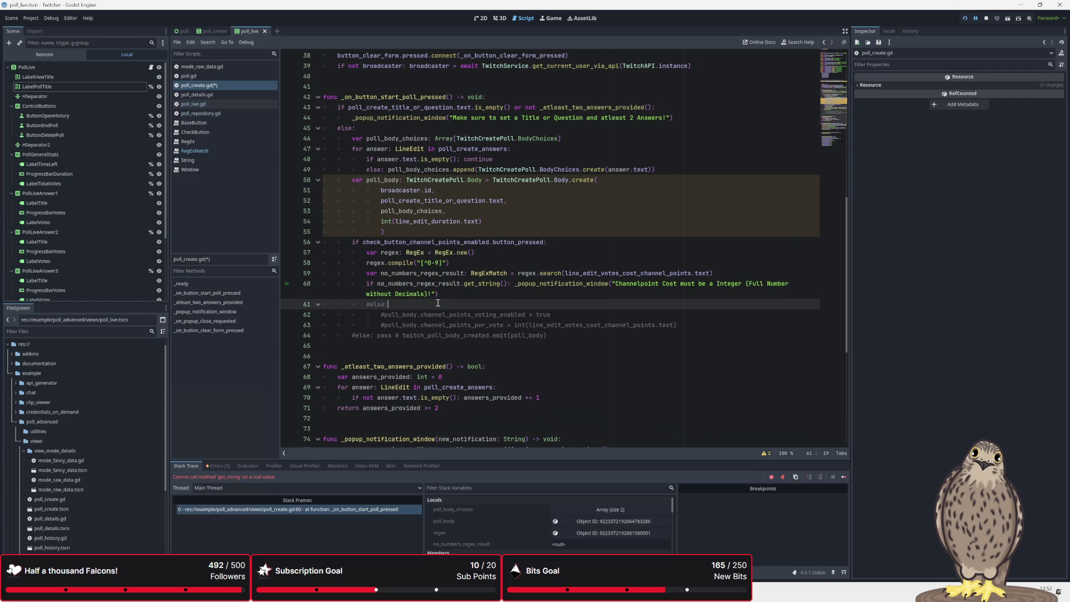
{"action": "mouse_move", "coordinate": [366, 305]}
{"action": "left_mouse_down"}
{"action": "mouse_move", "coordinate": [597, 325]}
{"action": "mouse_move", "coordinate": [742, 323]}
{"action": "left_mouse_up"}
{"action": "key", "text": "ctrl+k"}
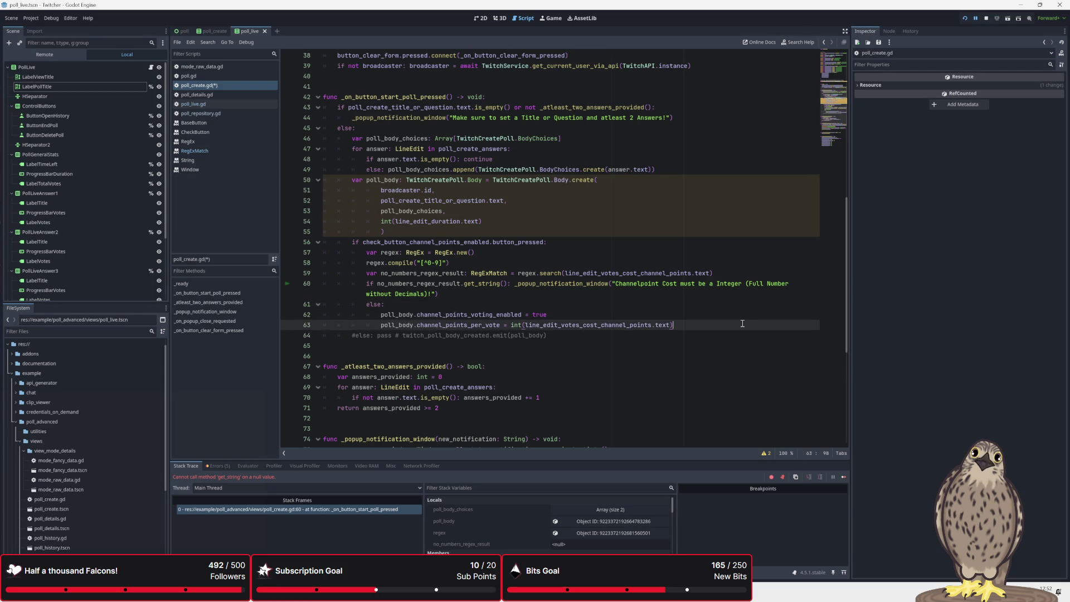
Delete the leftover #else text and the stray colon before pass
{"action": "left_click", "coordinate": [632, 342]}
{"action": "left_click", "coordinate": [361, 344]}
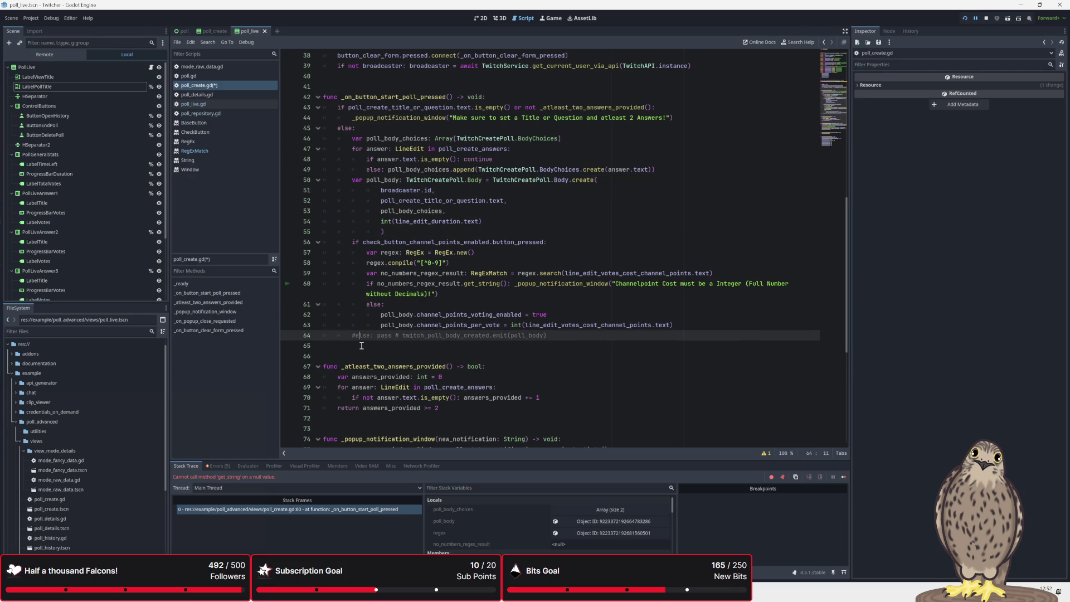
{"action": "key", "text": "Left"}
{"action": "key", "text": "Delete"}
{"action": "key", "text": "Return"}
{"action": "key", "text": "Delete"}
{"action": "key", "text": "Delete"}
{"action": "key", "text": "Delete"}
{"action": "key", "text": "Delete"}
{"action": "key", "text": "Delete"}
{"action": "key", "text": "BackSpace"}
{"action": "key", "text": "BackSpace"}
{"action": "key", "text": "BackSpace"}
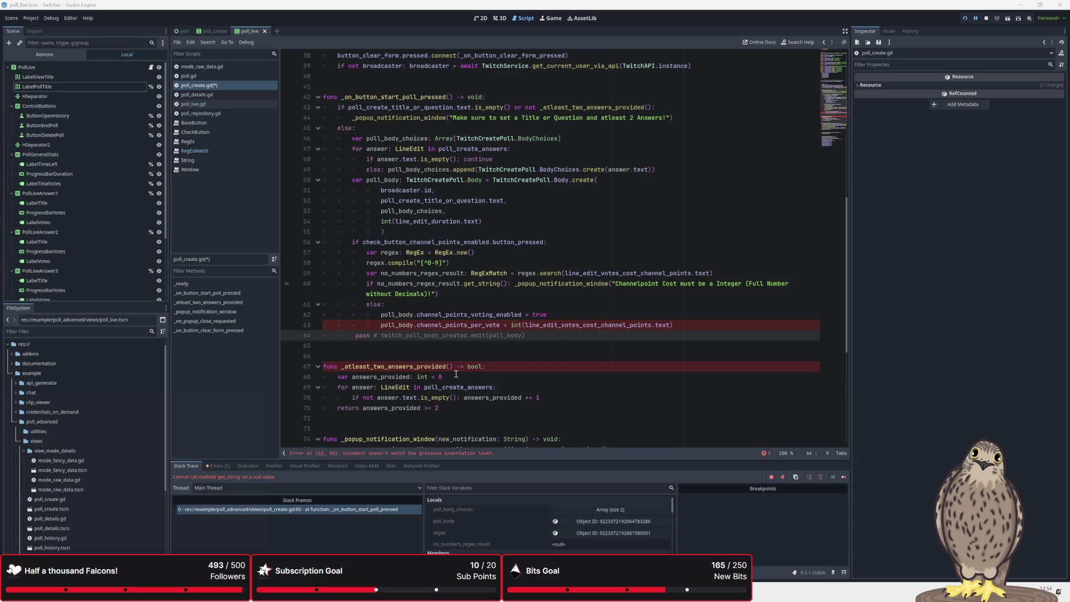
Re-indent the per-vote cost line and delete the leftover pass to clear the error
{"action": "left_click", "coordinate": [467, 355]}
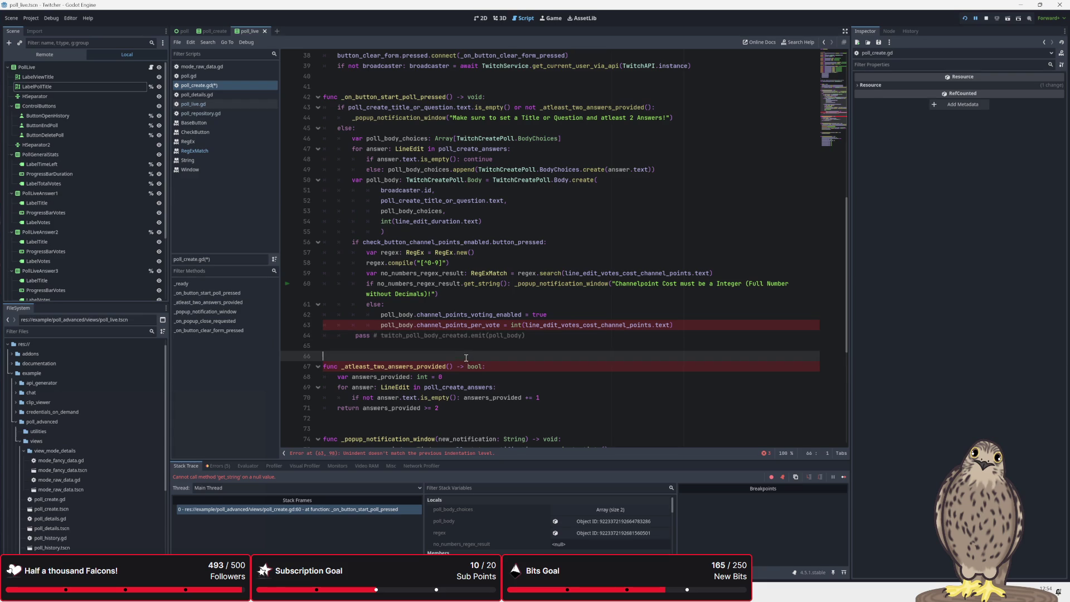
{"action": "left_click", "coordinate": [499, 344]}
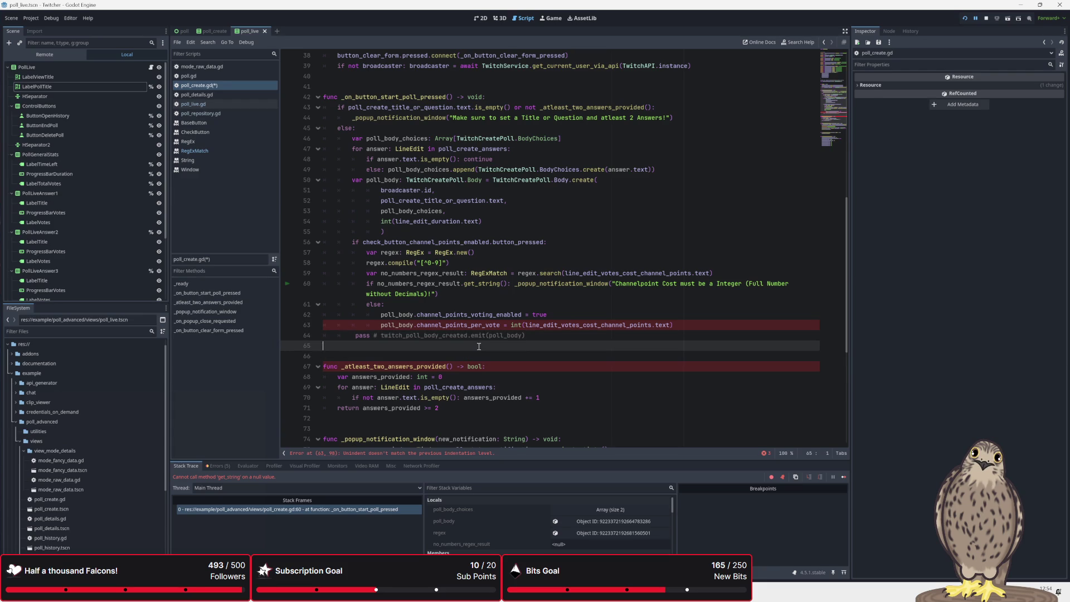
{"action": "left_click", "coordinate": [527, 336]}
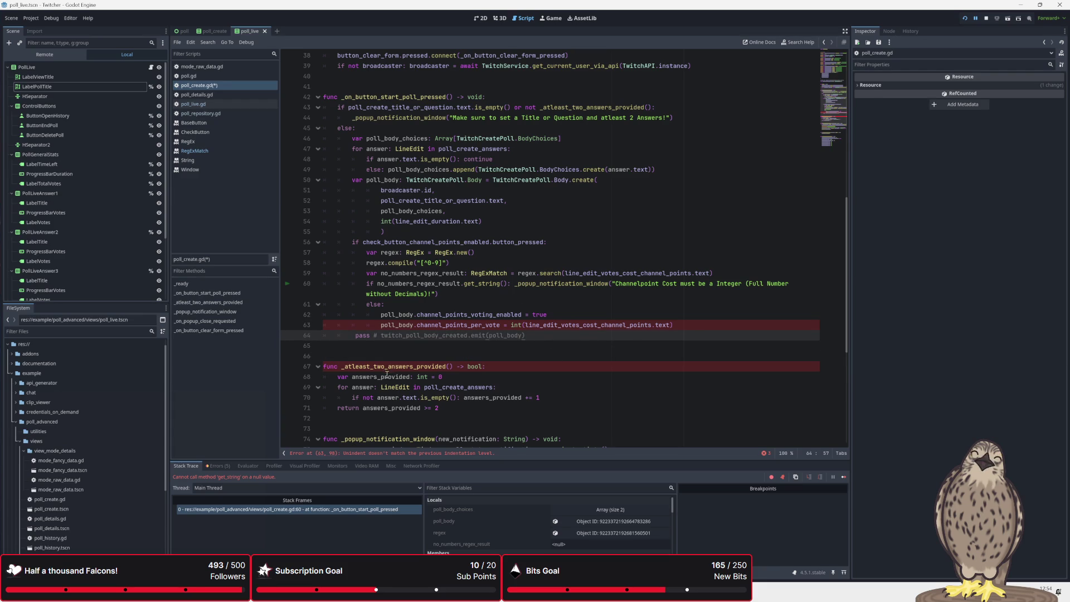
{"action": "left_click", "coordinate": [381, 314]}
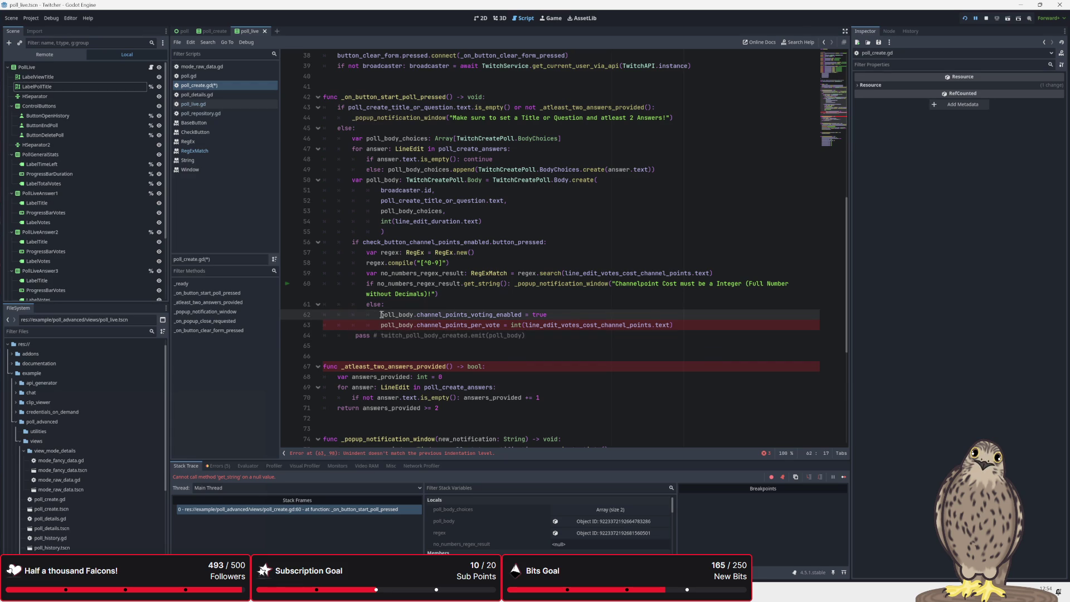
{"action": "mouse_move", "coordinate": [383, 330]}
{"action": "key", "text": "Down"}
{"action": "key", "text": "BackSpace"}
{"action": "key", "text": "BackSpace"}
{"action": "key", "text": "BackSpace"}
{"action": "key", "text": "Return"}
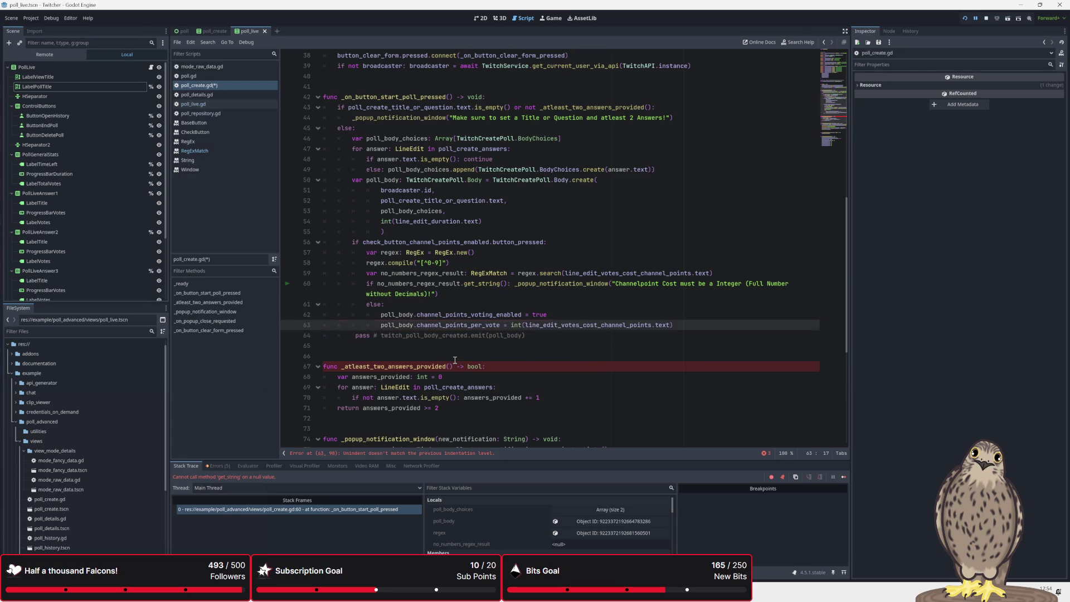
{"action": "key", "text": "Down"}
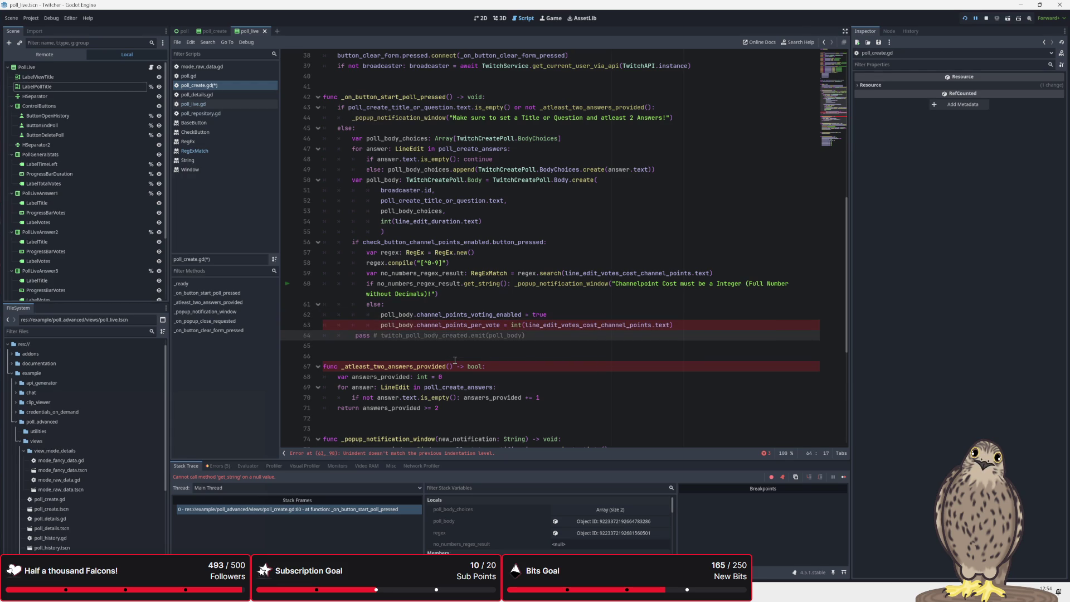
{"action": "key", "text": "Up"}
{"action": "key", "text": "Up"}
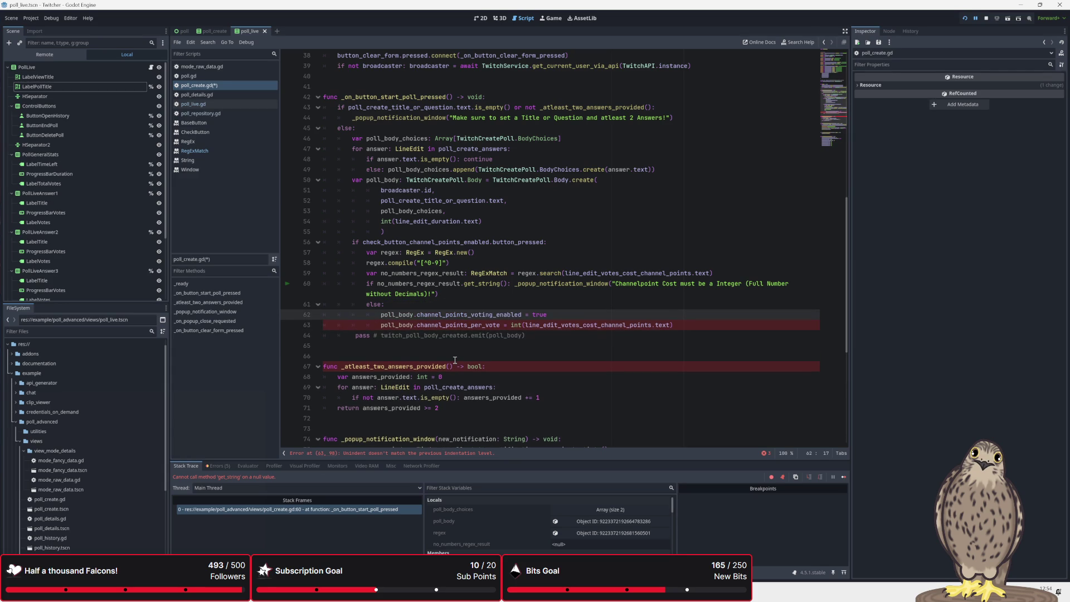
{"action": "key", "text": "Down"}
{"action": "key", "text": "Down"}
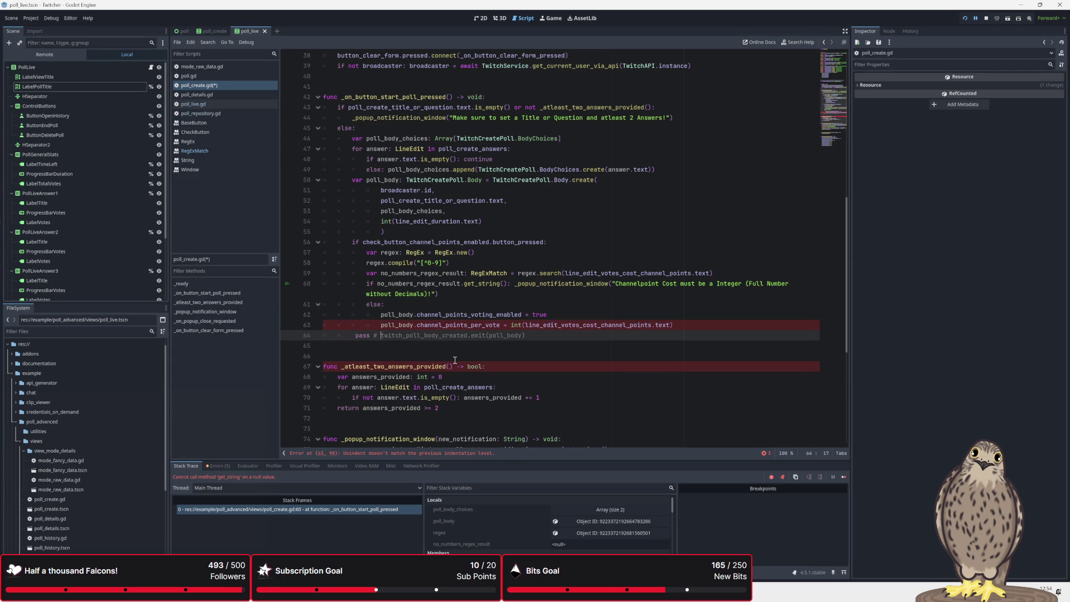
{"action": "key", "text": "Delete"}
{"action": "key", "text": "Delete"}
{"action": "key", "text": "Delete"}
{"action": "key", "text": "Up"}
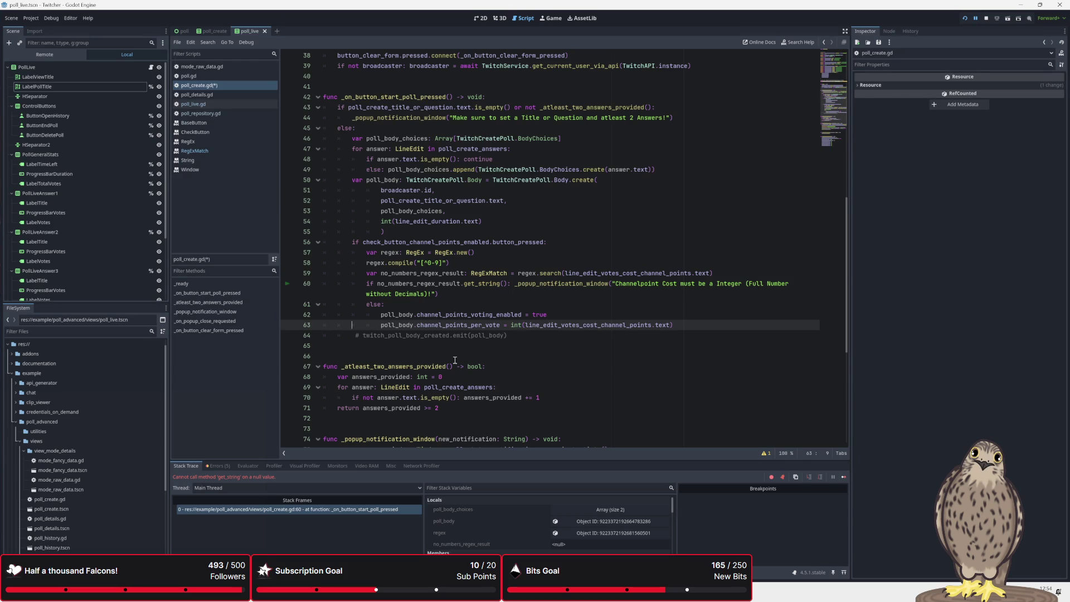
Review the integer-only warning message and the digits-only regex compile line
{"action": "scroll", "coordinate": [423, 367], "scroll_direction": "up", "scroll_amount": 1}
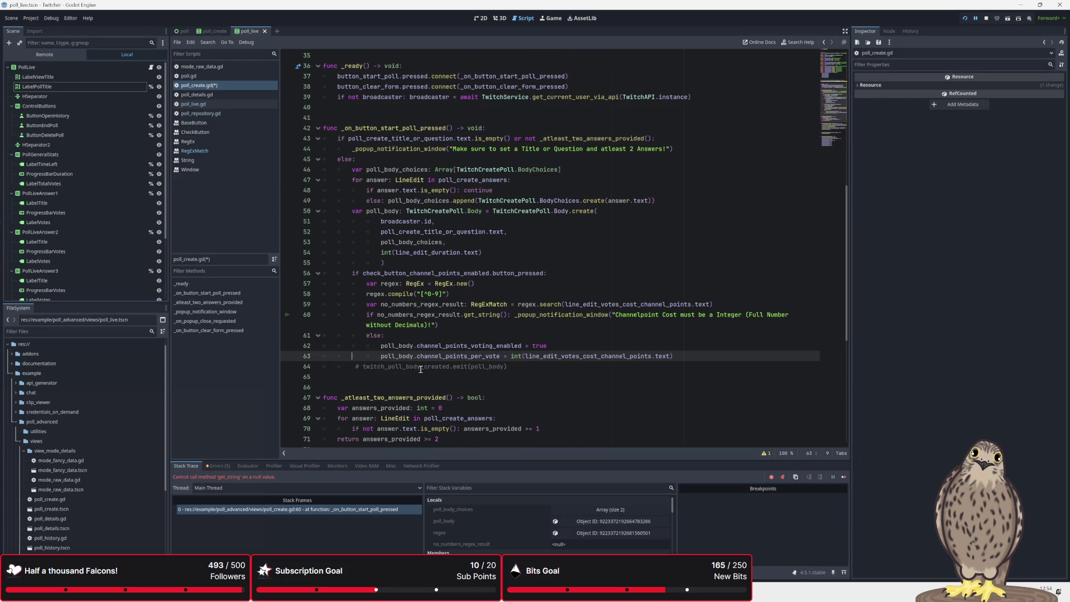
{"action": "scroll", "coordinate": [480, 334], "scroll_direction": "up", "scroll_amount": 1}
{"action": "scroll", "coordinate": [519, 307], "scroll_direction": "down", "scroll_amount": 1}
{"action": "left_click", "coordinate": [479, 331]}
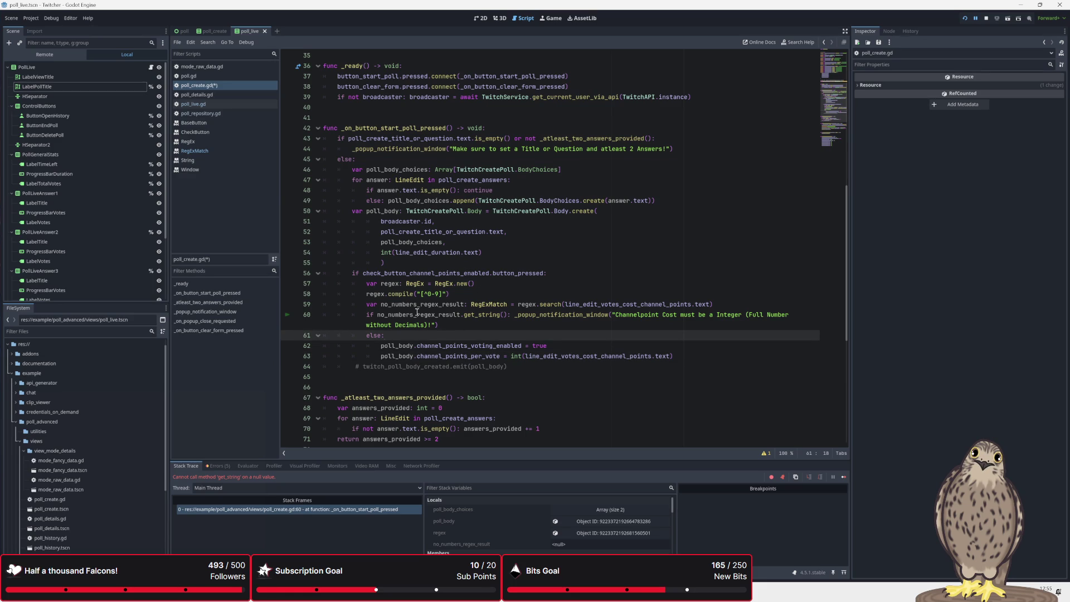
{"action": "mouse_move", "coordinate": [499, 343]}
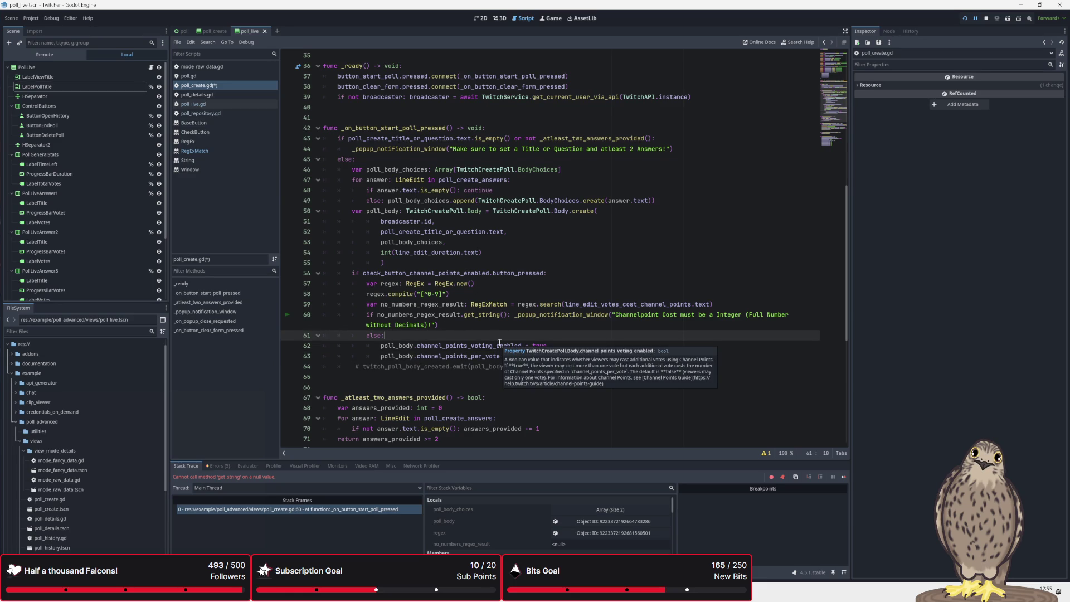
{"action": "left_click_drag", "start_coordinate": [514, 316], "coordinate": [813, 338]}
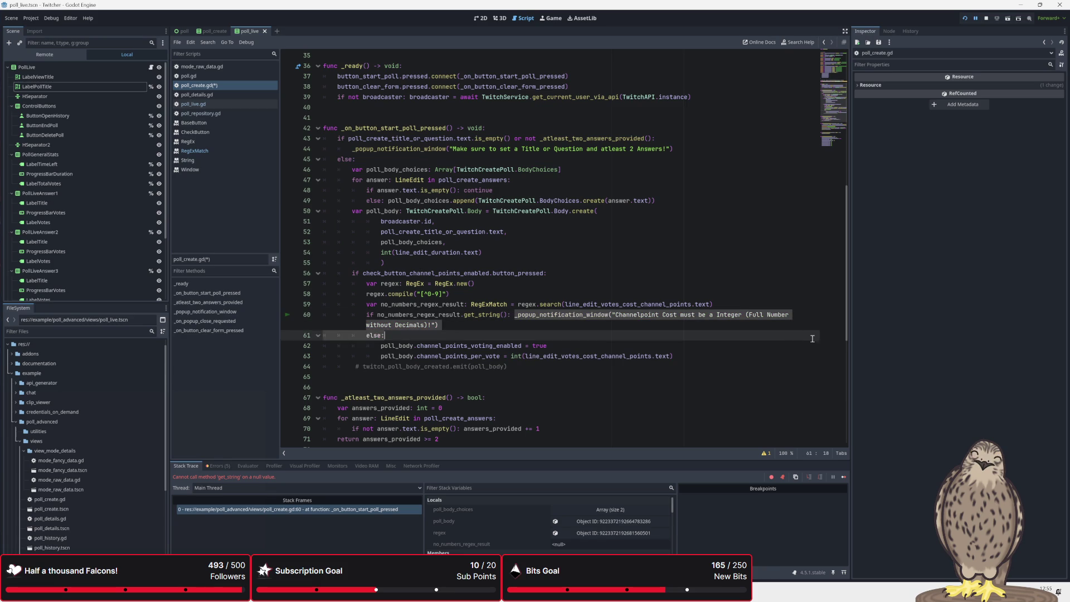
{"action": "left_click", "coordinate": [447, 329]}
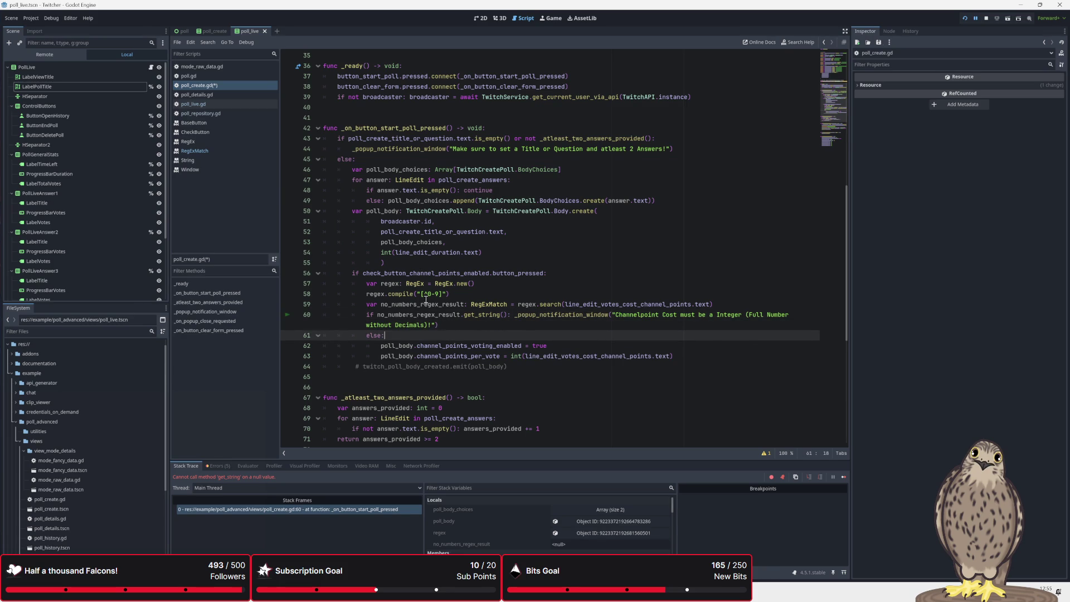
{"action": "left_click", "coordinate": [427, 295]}
{"action": "left_click", "coordinate": [459, 297]}
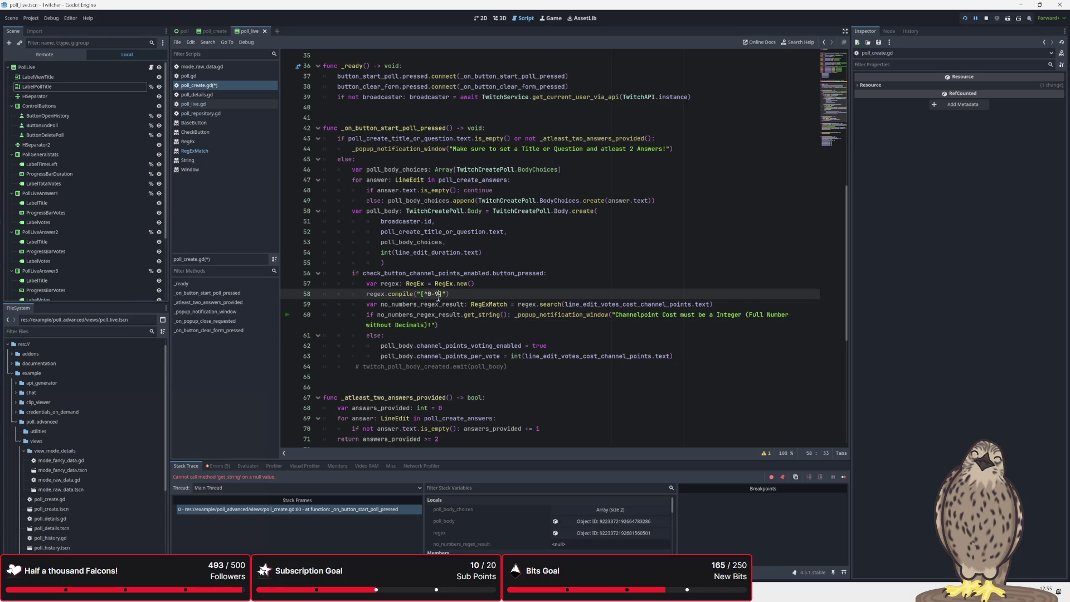
Add the comment '# exclude numbers from the string.' after regex.compile and save
{"action": "type", "text": "check for ever"}
{"action": "key", "text": "BackSpace"}
{"action": "key", "text": "BackSpace"}
{"action": "key", "text": "BackSpace"}
{"action": "type", "text": "check for"}
{"action": "key", "text": "BackSpace"}
{"action": "key", "text": "BackSpace"}
{"action": "key", "text": "BackSpace"}
{"action": "type", "text": "clude numb"}
{"action": "type", "text": "ers from the s"}
{"action": "type", "text": "tring. "}
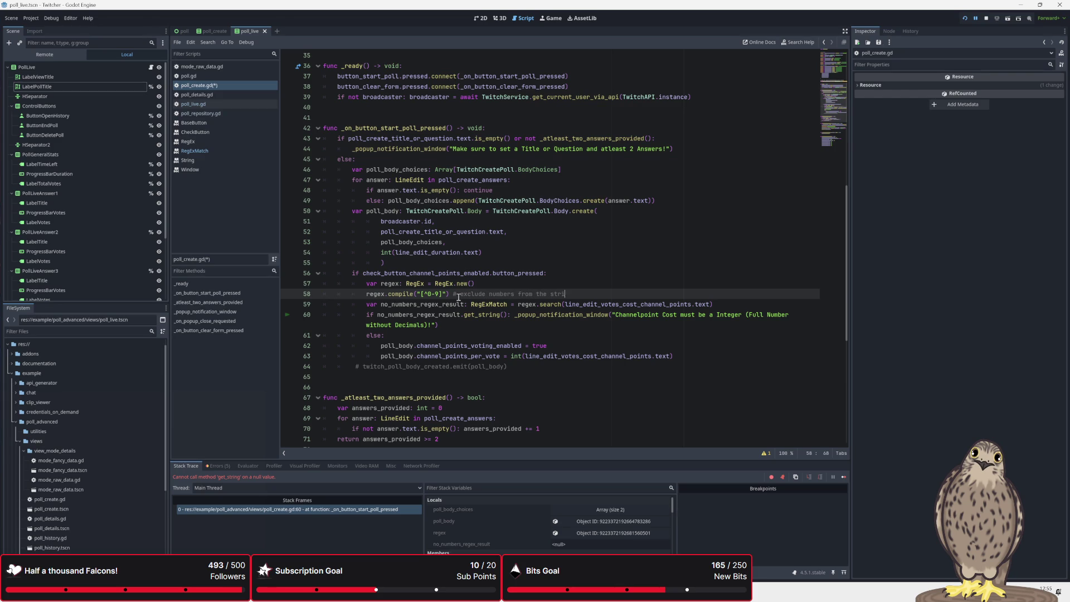
{"action": "type", "text": "if then a ret"}
{"action": "key", "text": "BackSpace"}
{"action": "key", "text": "BackSpace"}
{"action": "key", "text": "BackSpace"}
{"action": "type", "text": "some"}
{"action": "key", "text": "BackSpace"}
{"action": "key", "text": "BackSpace"}
{"action": "key", "text": "BackSpace"}
{"action": "key", "text": "ctrl+s"}
Inspect the get_string check, the else block and the [^0-9] pattern
{"action": "left_click", "coordinate": [470, 315]}
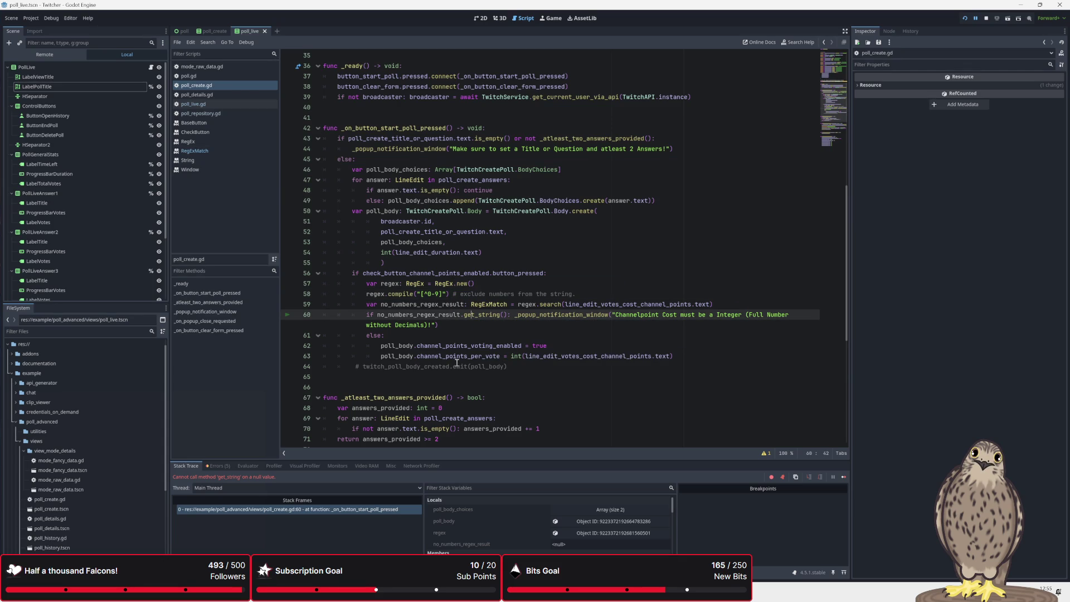
{"action": "scroll", "coordinate": [475, 275], "scroll_direction": "down", "scroll_amount": 2}
{"action": "left_click", "coordinate": [475, 276]}
{"action": "left_click", "coordinate": [678, 297]}
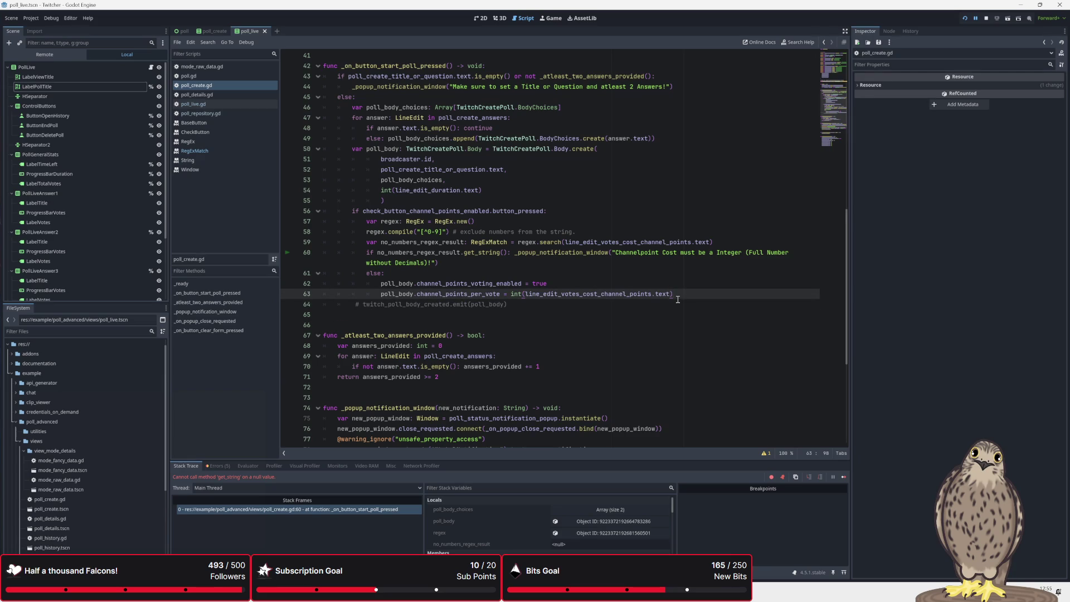
{"action": "left_click", "coordinate": [452, 233]}
{"action": "key", "text": "Down"}
{"action": "key", "text": "Down"}
{"action": "key", "text": "Down"}
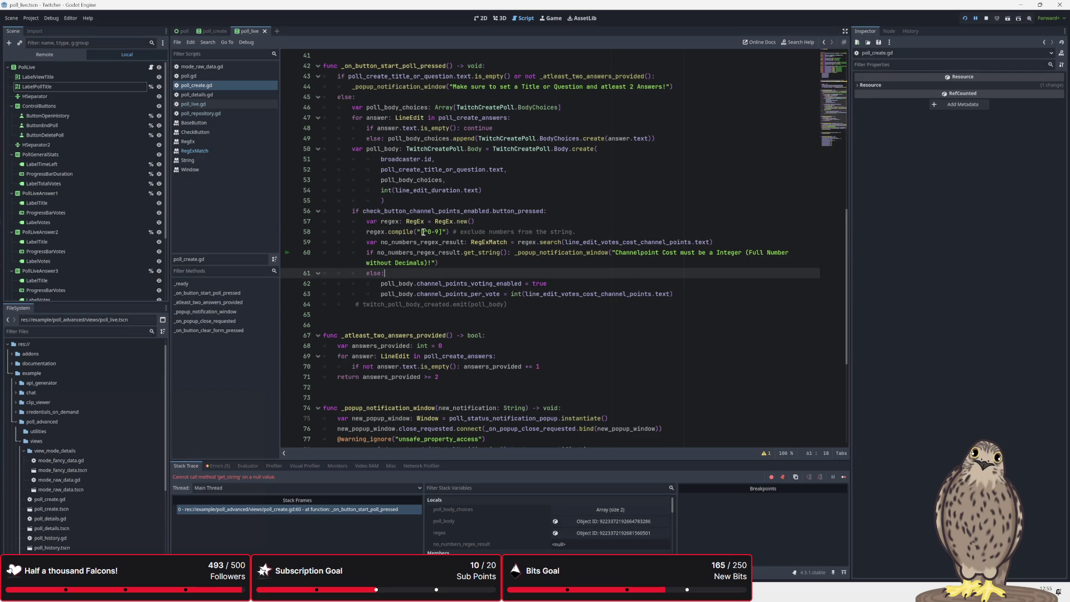
{"action": "left_click", "coordinate": [441, 233]}
{"action": "left_click", "coordinate": [439, 233]}
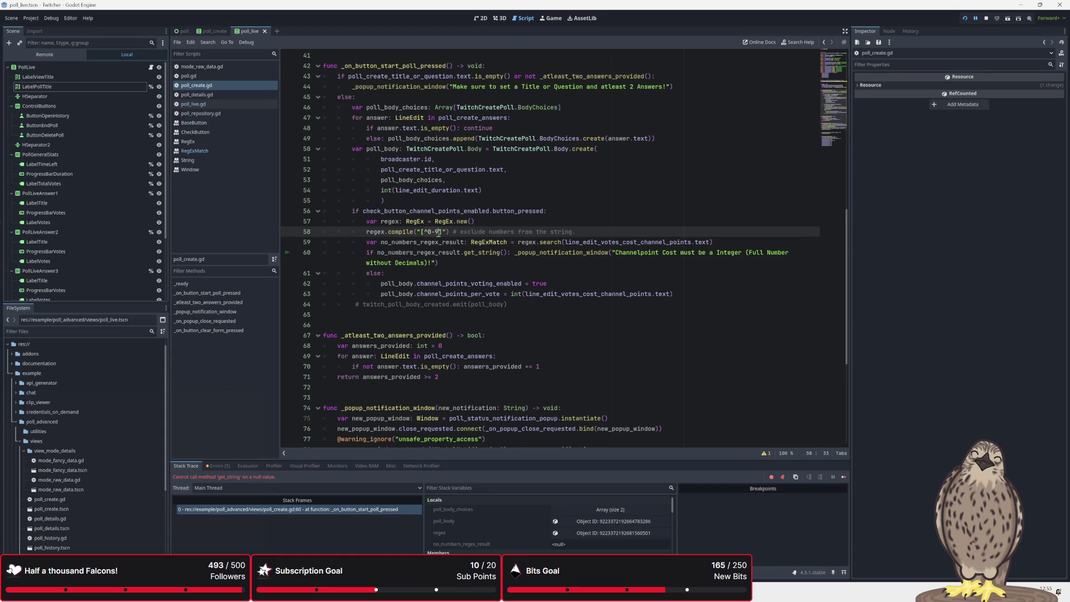
{"action": "mouse_move", "coordinate": [455, 294]}
Uncomment twitch_poll_body_created.emit(poll_body) with Ctrl+K, re-indent it with Tab, and save
{"action": "left_click", "coordinate": [483, 273]}
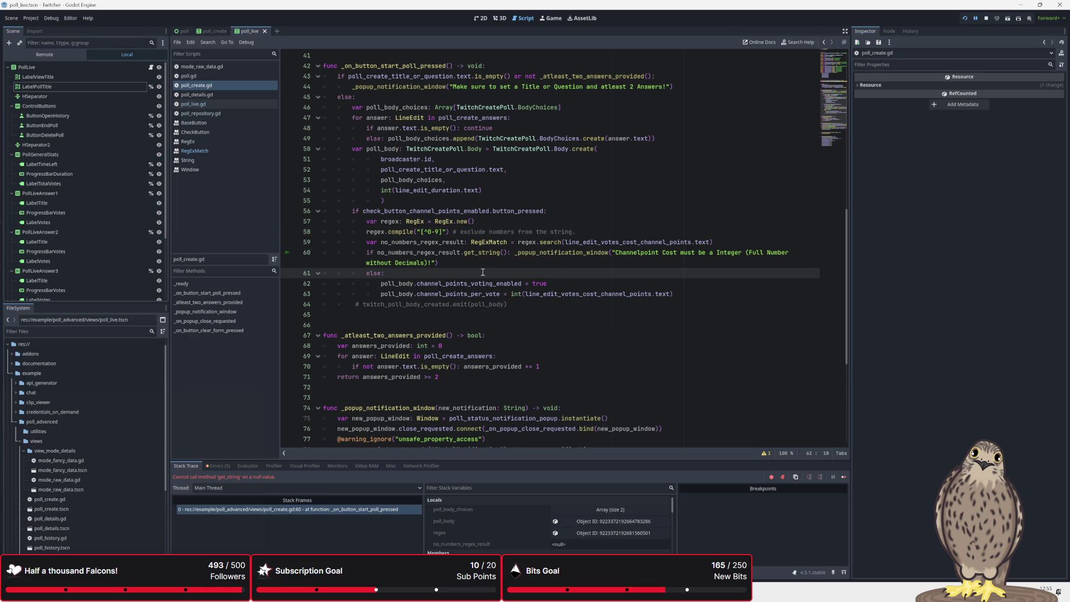
{"action": "scroll", "coordinate": [475, 288], "scroll_direction": "down", "scroll_amount": 1}
{"action": "left_click", "coordinate": [484, 283]}
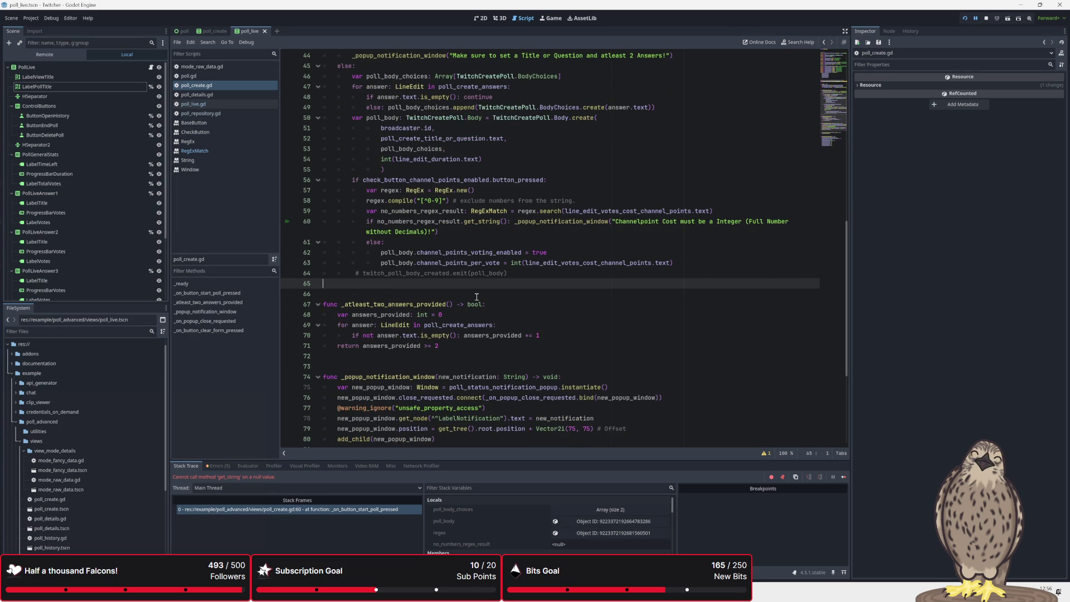
{"action": "scroll", "coordinate": [476, 297], "scroll_direction": "up", "scroll_amount": 3}
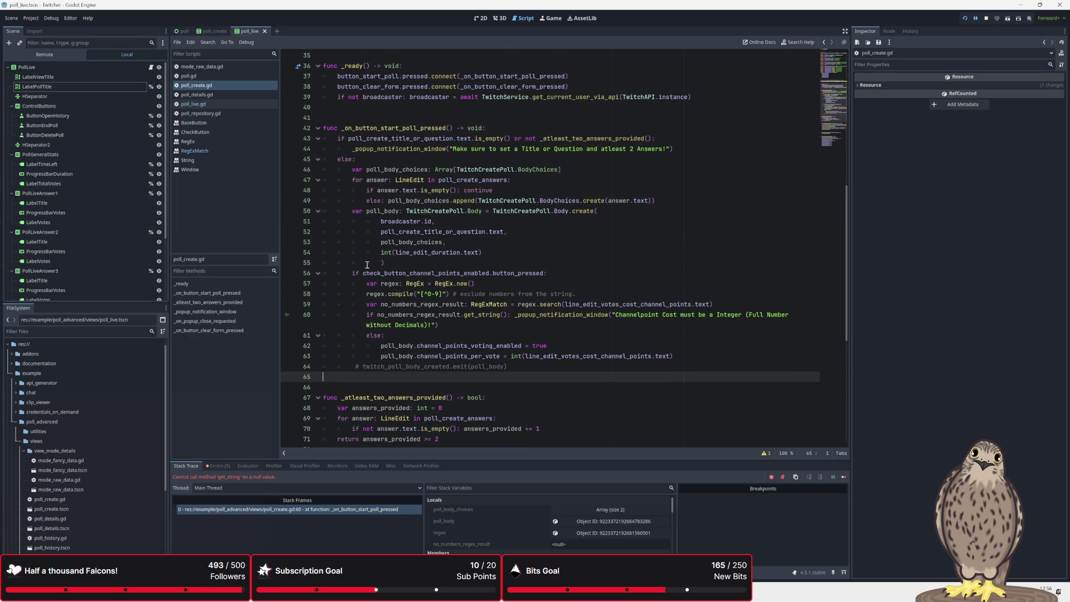
{"action": "key", "text": "Up"}
{"action": "key", "text": "ctrl+k"}
{"action": "left_click", "coordinate": [409, 380]}
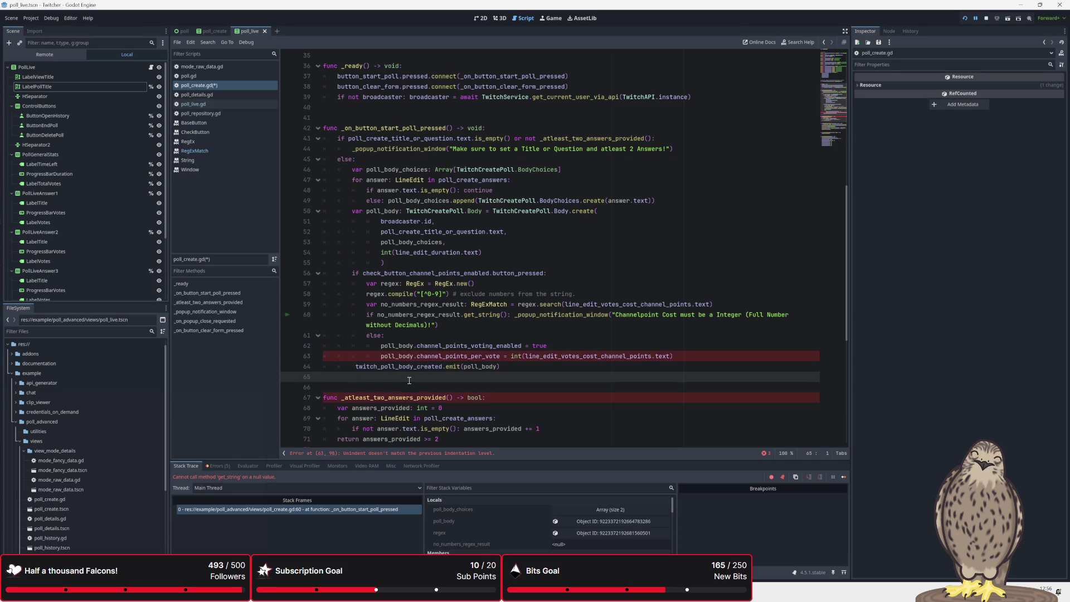
{"action": "left_click", "coordinate": [357, 366]}
{"action": "key", "text": "BackSpace"}
{"action": "key", "text": "BackSpace"}
{"action": "key", "text": "BackSpace"}
{"action": "key", "text": "Tab"}
{"action": "key", "text": "Tab"}
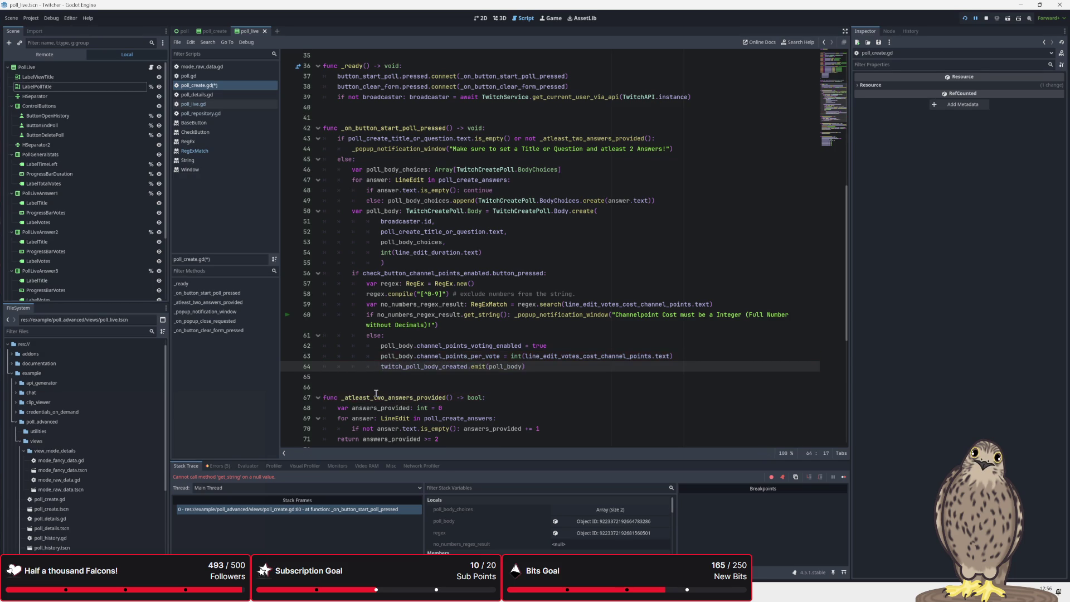
{"action": "left_click", "coordinate": [376, 393]}
{"action": "key", "text": "ctrl+s"}
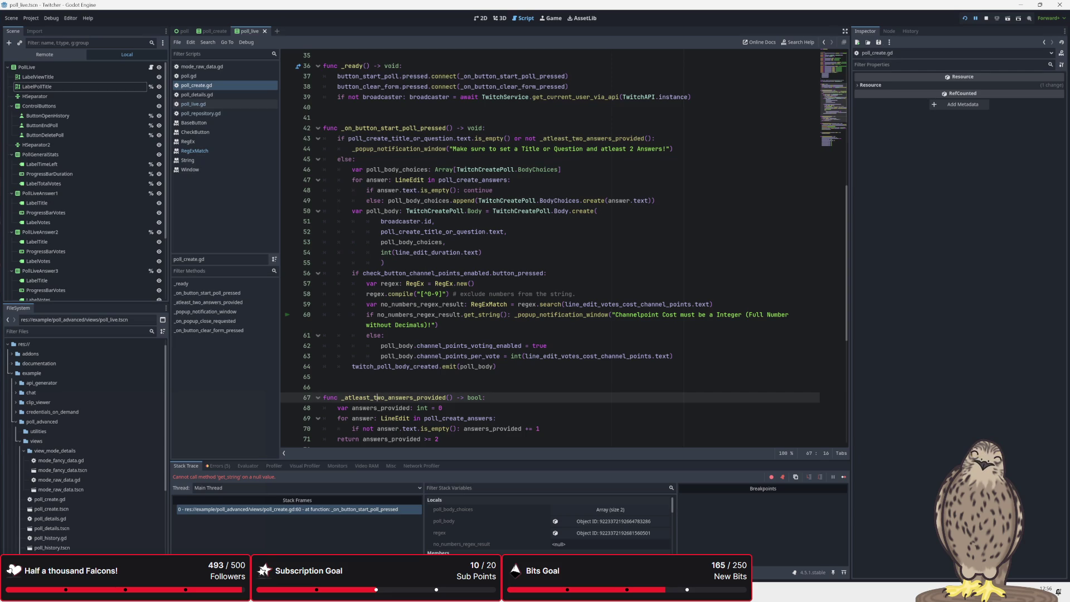
{"action": "left_click", "coordinate": [507, 388]}
{"action": "scroll", "coordinate": [507, 388], "scroll_direction": "up", "scroll_amount": 10}
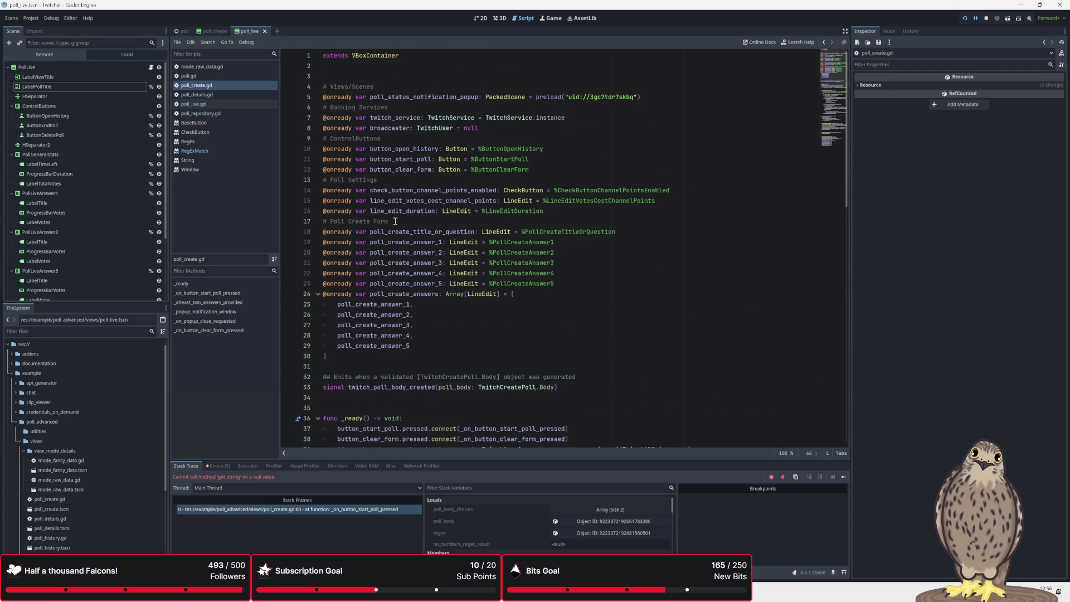
{"action": "scroll", "coordinate": [395, 221], "scroll_direction": "down", "scroll_amount": 18}
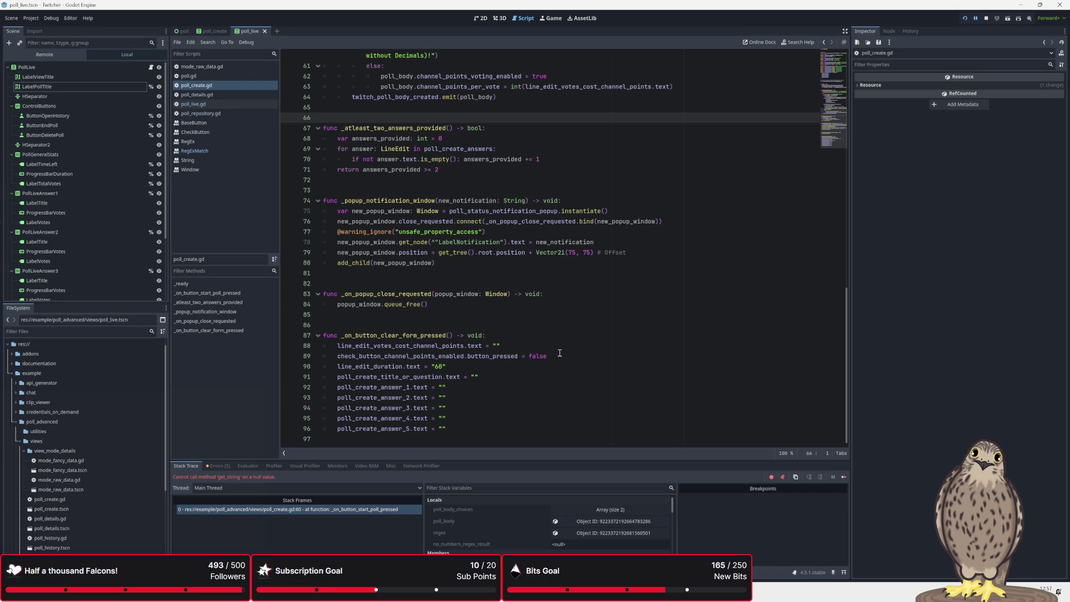
{"action": "left_click", "coordinate": [539, 314]}
{"action": "key", "text": "Up"}
{"action": "key", "text": "Up"}
{"action": "key", "text": "Up"}
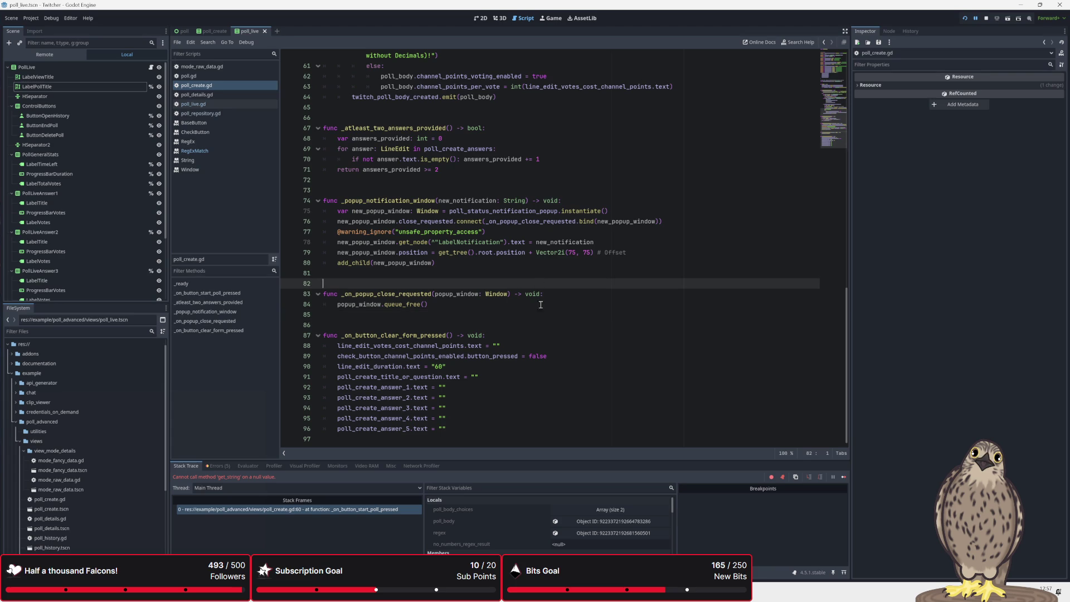
{"action": "scroll", "coordinate": [539, 315], "scroll_direction": "up", "scroll_amount": 2}
{"action": "scroll", "coordinate": [538, 315], "scroll_direction": "down", "scroll_amount": 2}
{"action": "left_click", "coordinate": [491, 308]}
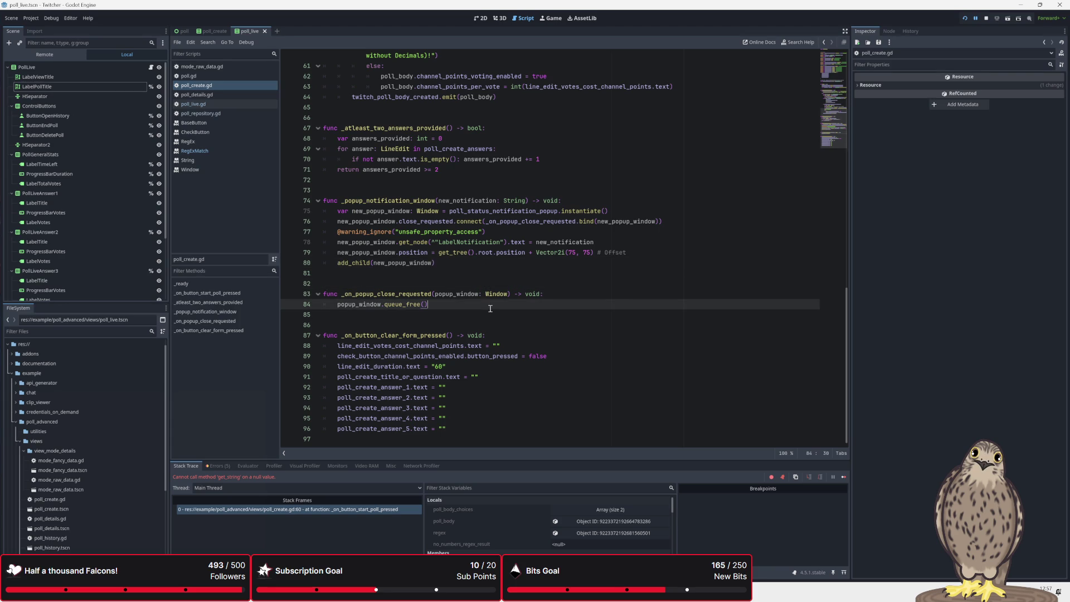
{"action": "scroll", "coordinate": [488, 301], "scroll_direction": "up", "scroll_amount": 2}
{"action": "scroll", "coordinate": [488, 295], "scroll_direction": "down", "scroll_amount": 2}
{"action": "left_click", "coordinate": [489, 285]}
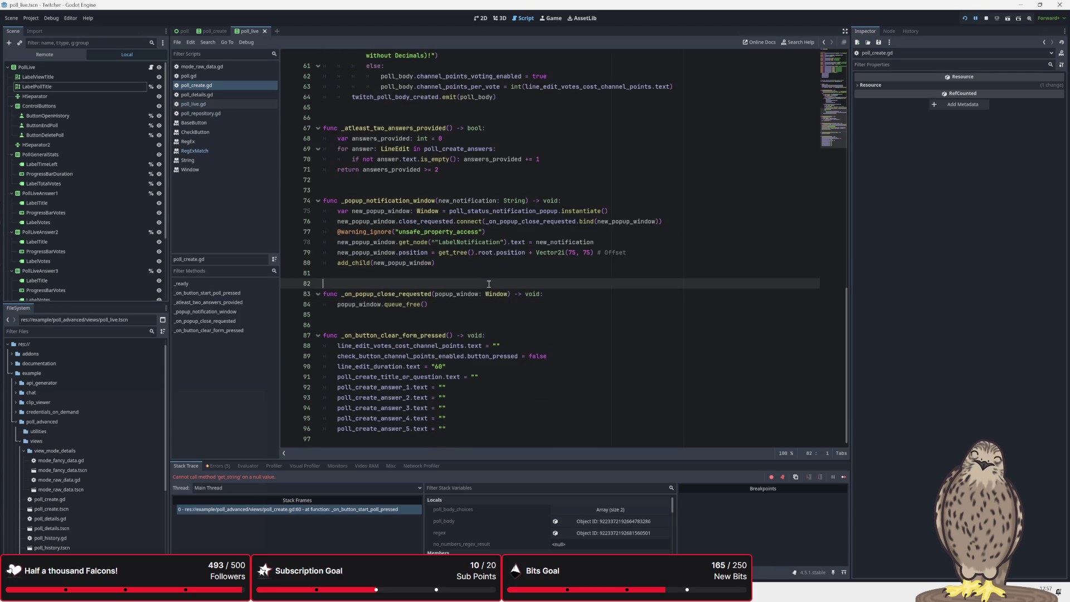
{"action": "left_click", "coordinate": [467, 305]}
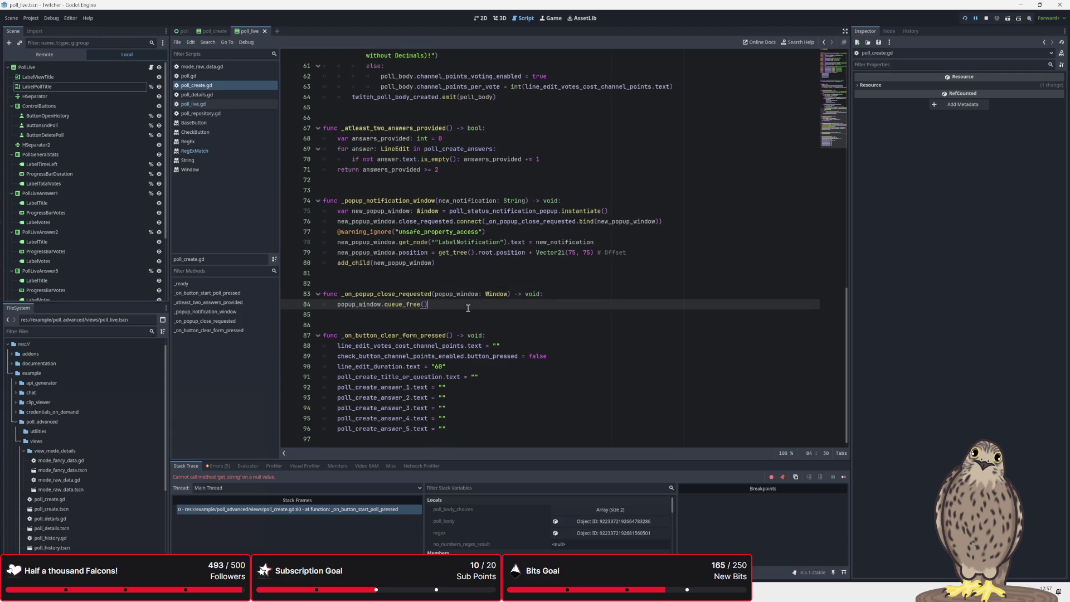
{"action": "scroll", "coordinate": [468, 326], "scroll_direction": "up", "scroll_amount": 4}
{"action": "scroll", "coordinate": [469, 330], "scroll_direction": "up", "scroll_amount": 6}
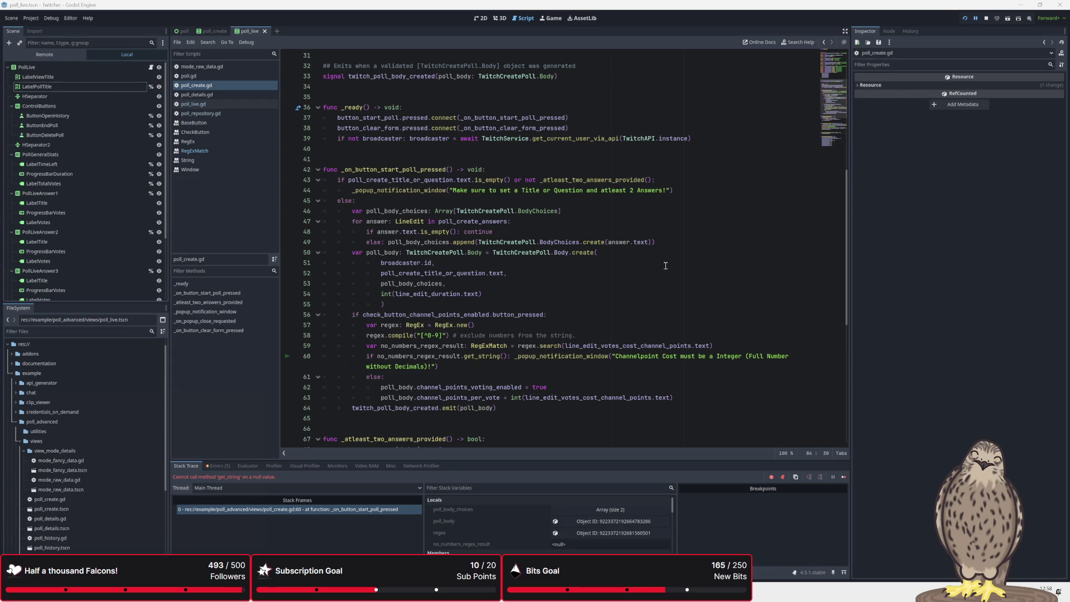
Restart the running Twitcher poll scene from the game window, then return to the editor
{"action": "key", "text": "alt+Tab"}
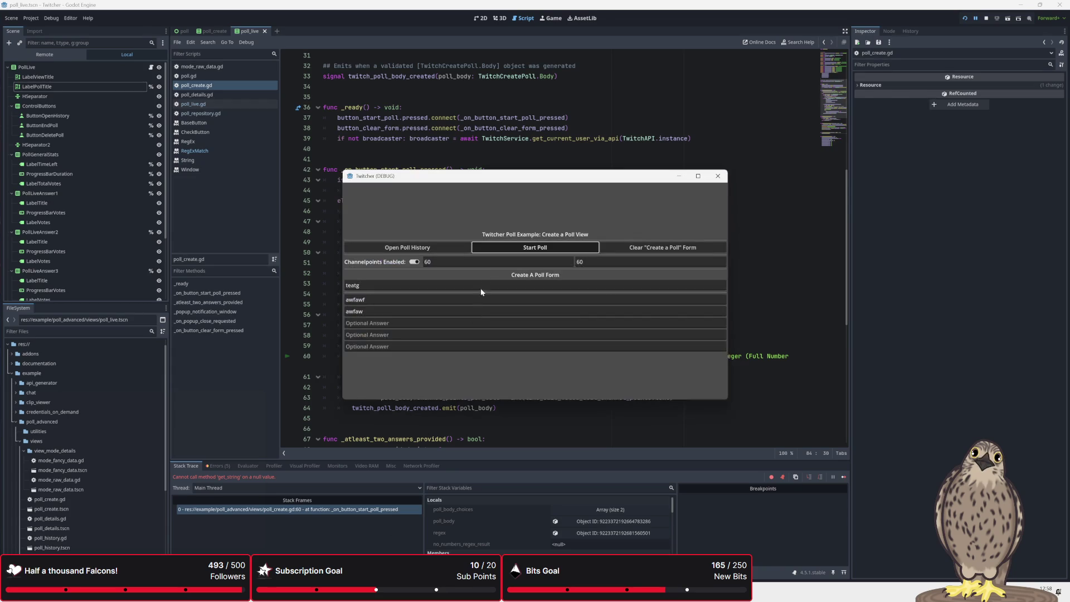
{"action": "left_click", "coordinate": [966, 20]}
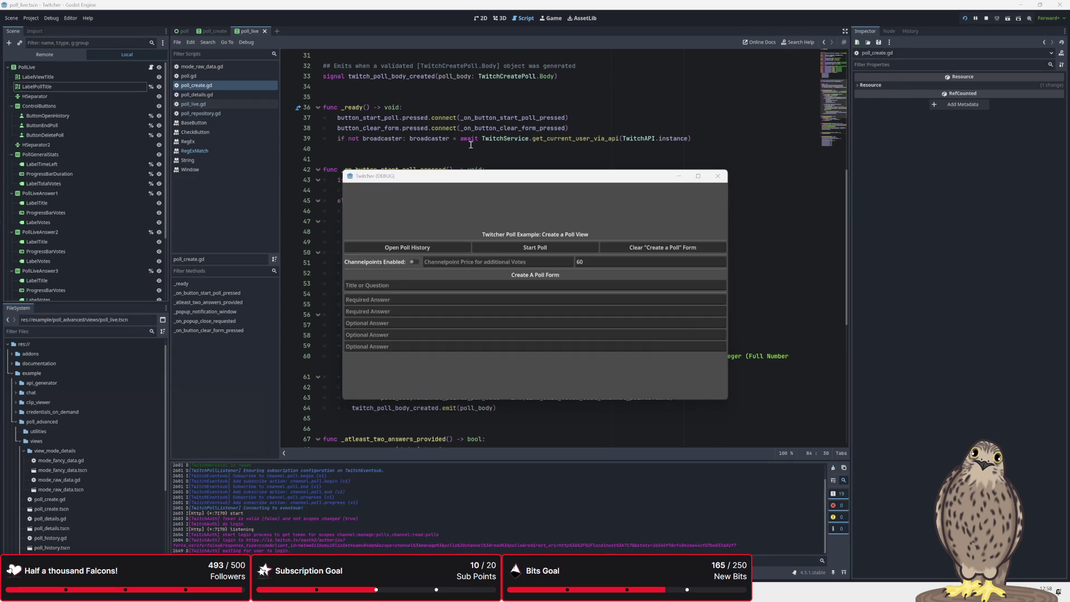
{"action": "key", "text": "alt+Tab"}
{"action": "scroll", "coordinate": [490, 252], "scroll_direction": "down", "scroll_amount": 4}
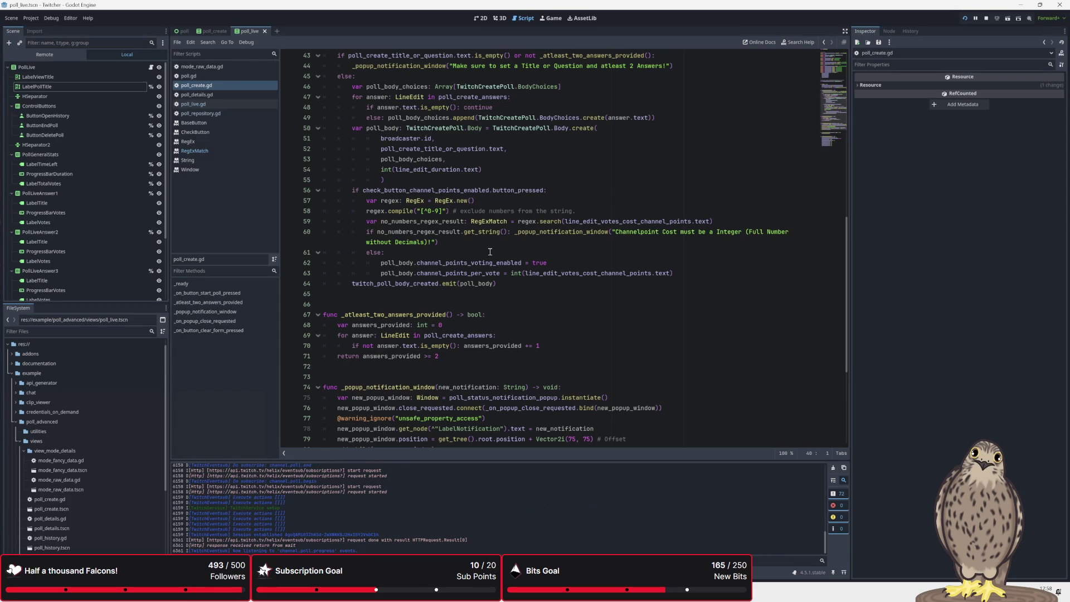
{"action": "scroll", "coordinate": [490, 252], "scroll_direction": "up", "scroll_amount": 1}
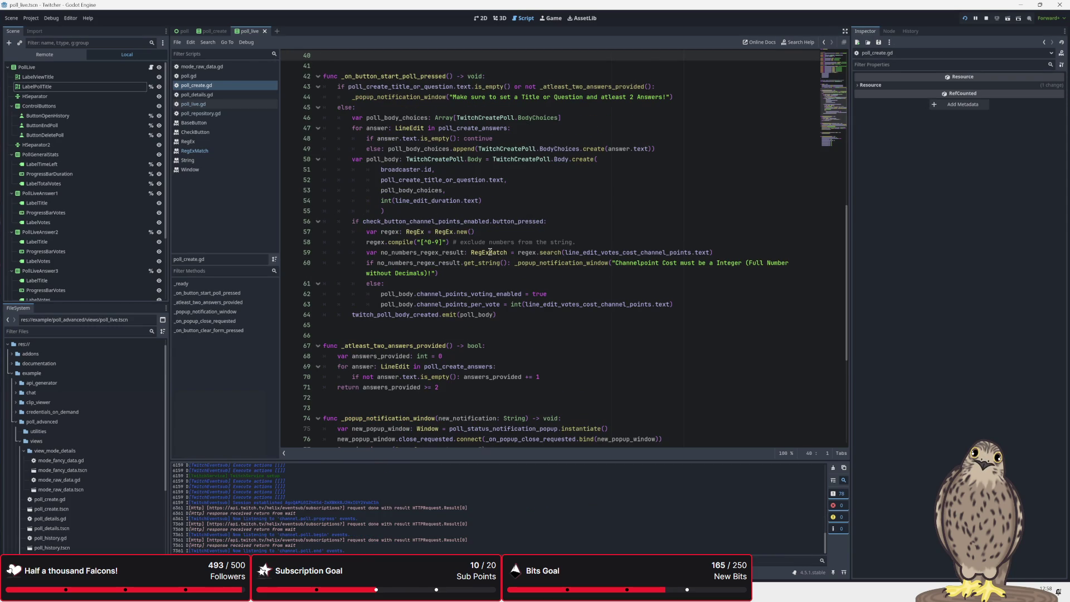
{"action": "scroll", "coordinate": [490, 252], "scroll_direction": "up", "scroll_amount": 1}
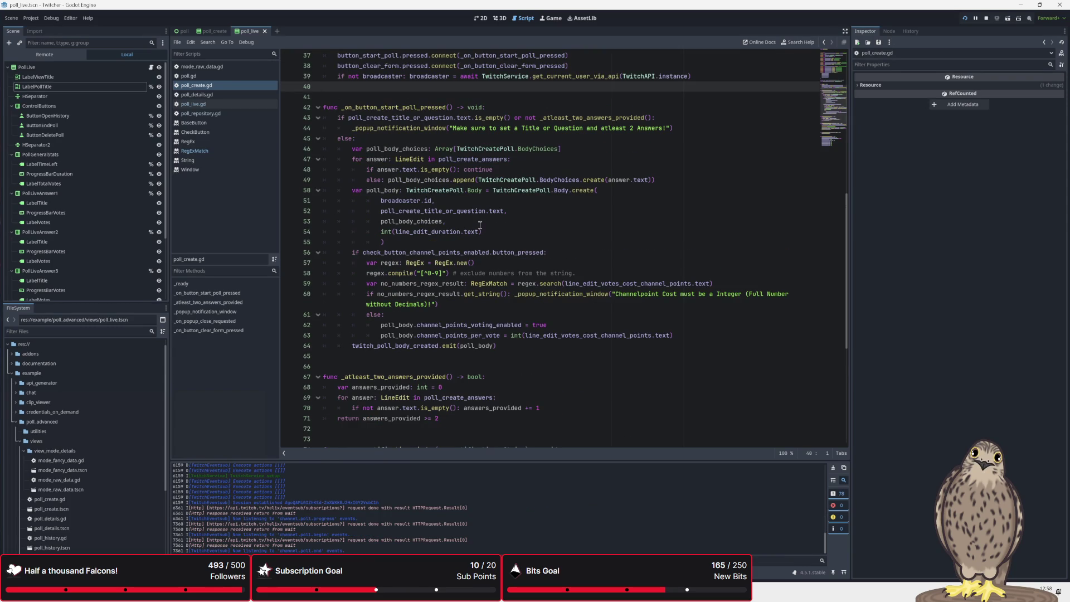
{"action": "left_click", "coordinate": [363, 253]}
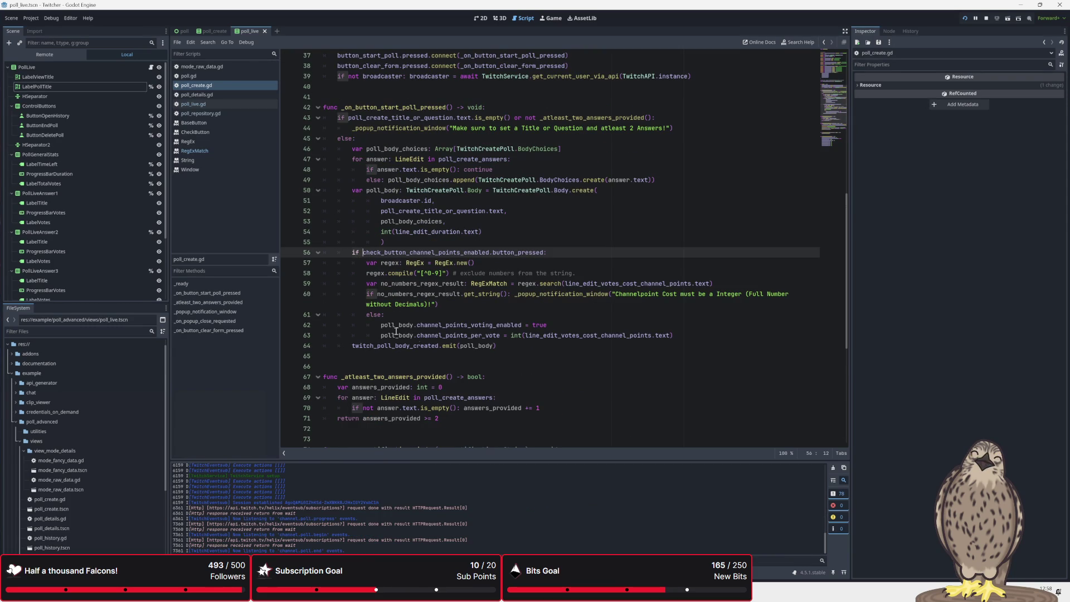
{"action": "left_click_drag", "start_coordinate": [395, 331], "coordinate": [351, 345]}
{"action": "left_click", "coordinate": [351, 346]}
{"action": "scroll", "coordinate": [356, 345], "scroll_direction": "up", "scroll_amount": 1}
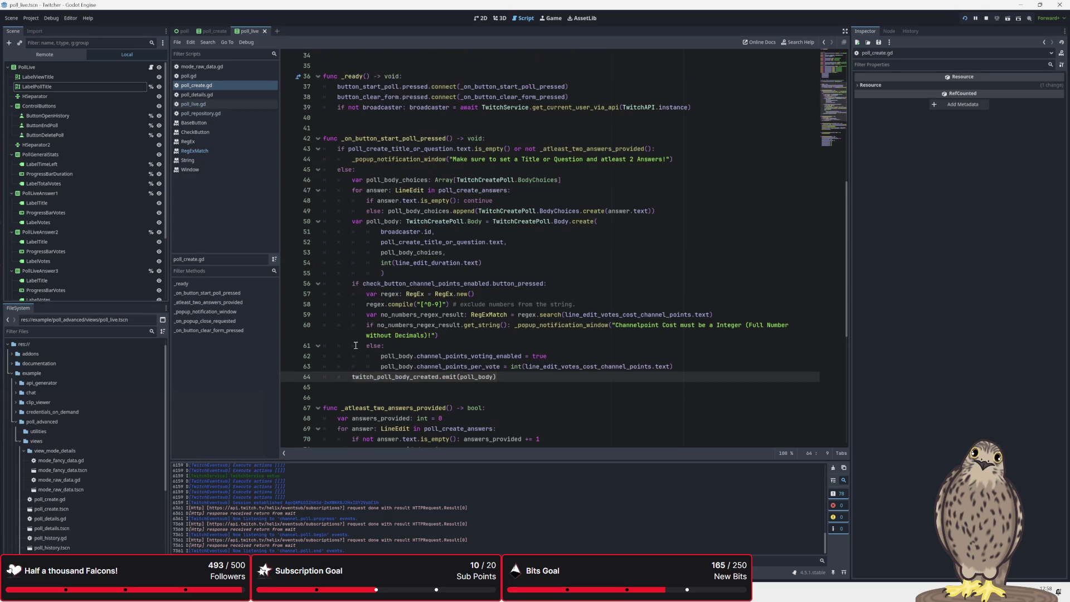
{"action": "type", "text": "tw"}
{"action": "key", "text": "ctrl+z"}
{"action": "mouse_move", "coordinate": [494, 373]}
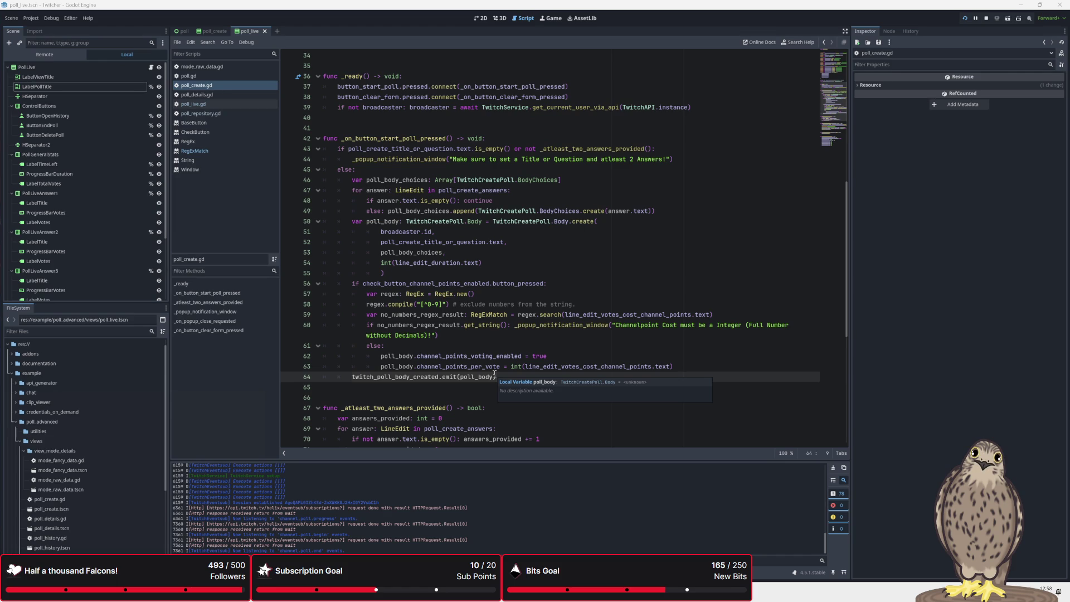
{"action": "left_click", "coordinate": [506, 342]}
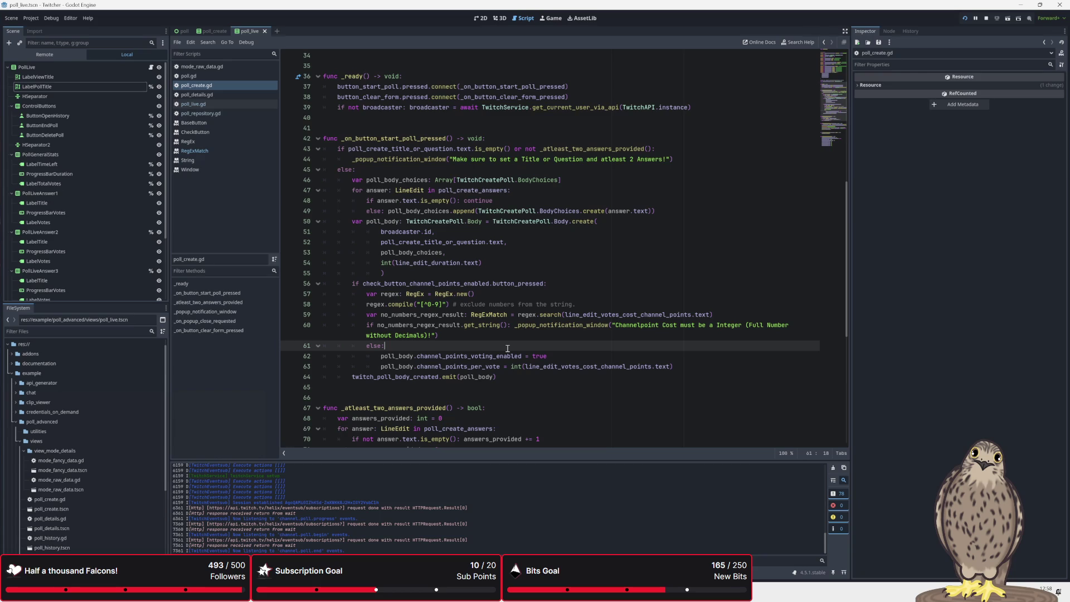
Locate the title check and the channel points cost check block in the start-poll function
{"action": "left_click", "coordinate": [533, 327]}
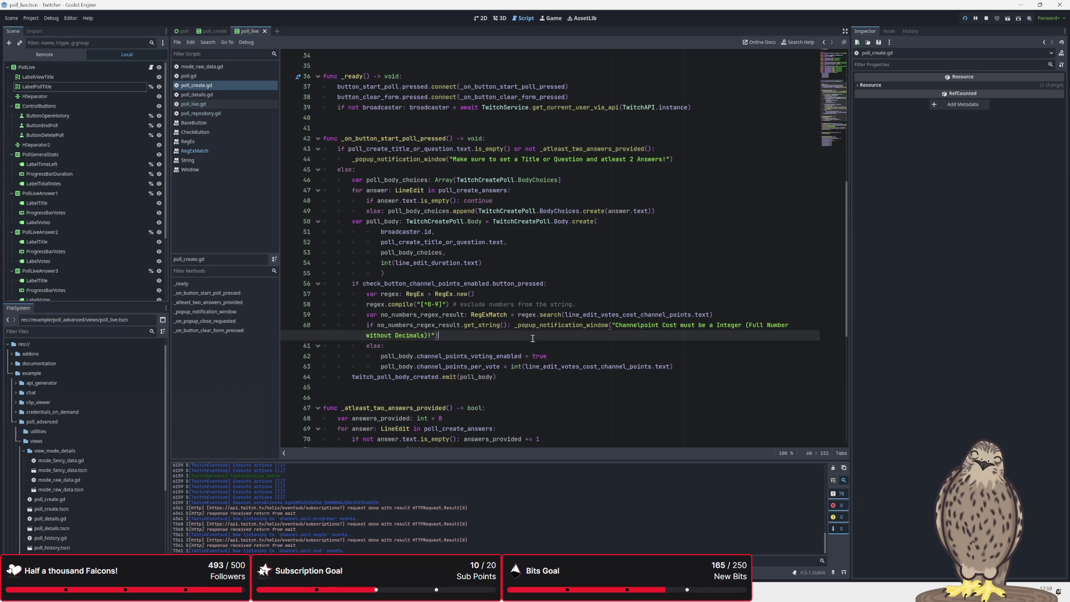
{"action": "left_click", "coordinate": [571, 376]}
{"action": "key", "text": "Up"}
{"action": "key", "text": "Up"}
{"action": "key", "text": "Up"}
{"action": "scroll", "coordinate": [563, 365], "scroll_direction": "up", "scroll_amount": 1}
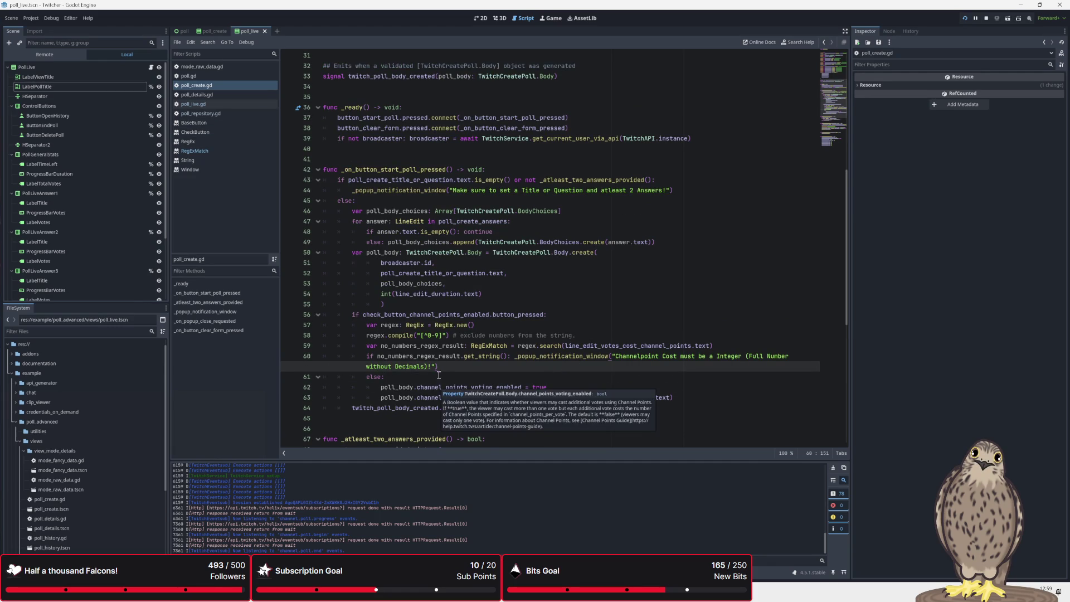
{"action": "scroll", "coordinate": [412, 334], "scroll_direction": "down", "scroll_amount": 3}
{"action": "scroll", "coordinate": [391, 296], "scroll_direction": "up", "scroll_amount": 2}
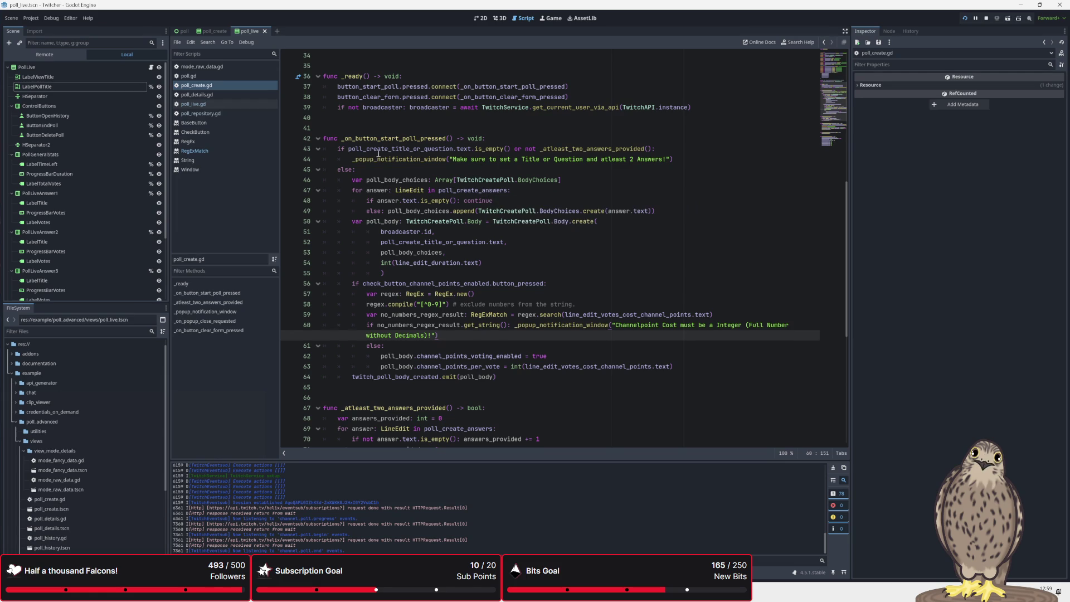
{"action": "left_click", "coordinate": [689, 155]}
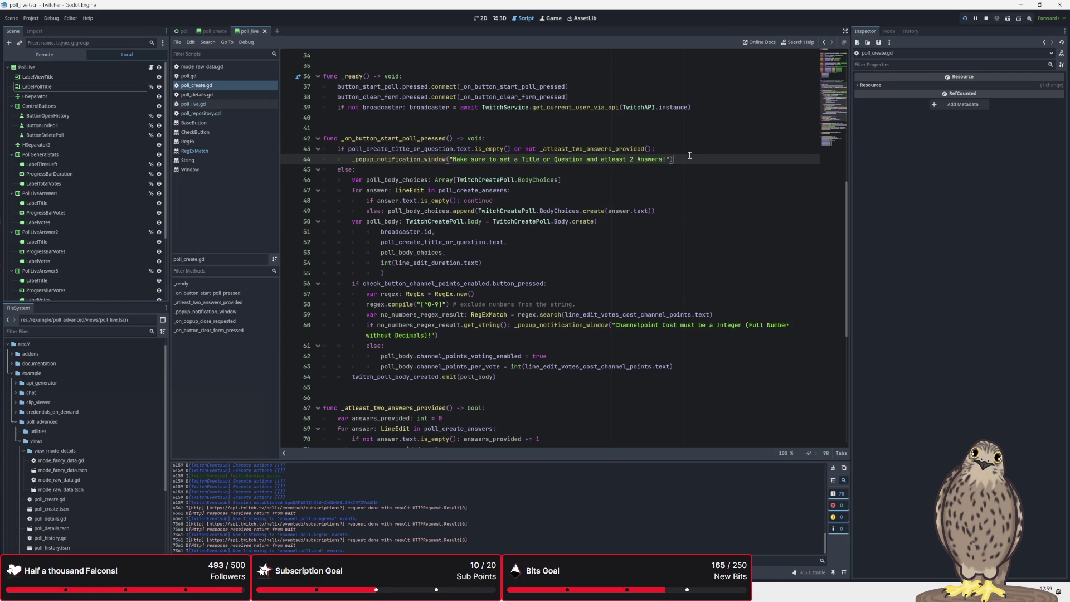
{"action": "left_click_drag", "start_coordinate": [352, 283], "coordinate": [616, 347]}
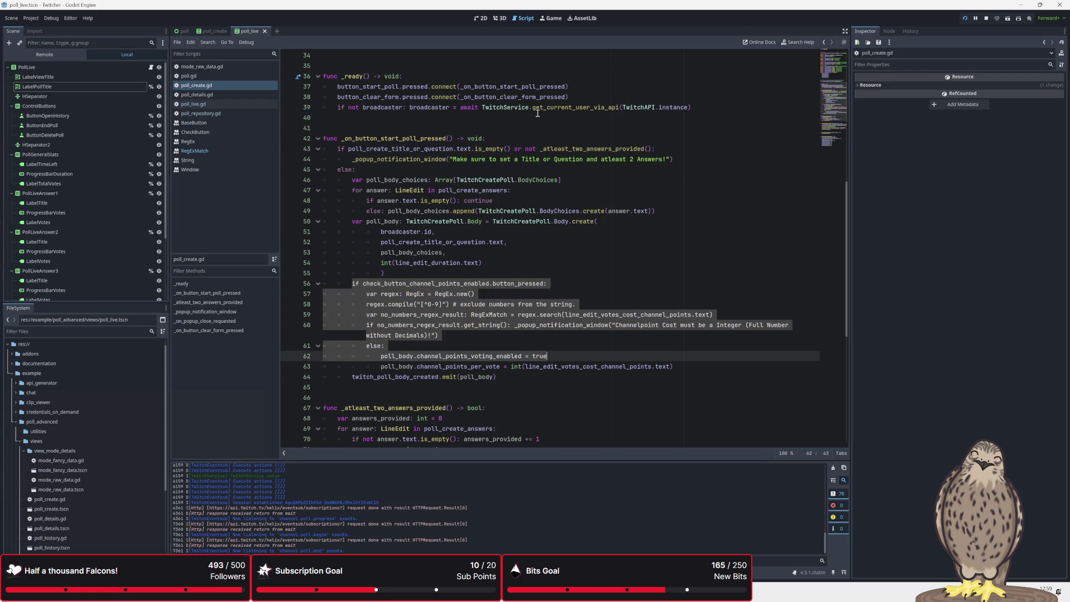
{"action": "left_click", "coordinate": [492, 171]}
Add a blank line above the else branch and remove the two-answers condition from line 43
{"action": "left_click", "coordinate": [490, 138]}
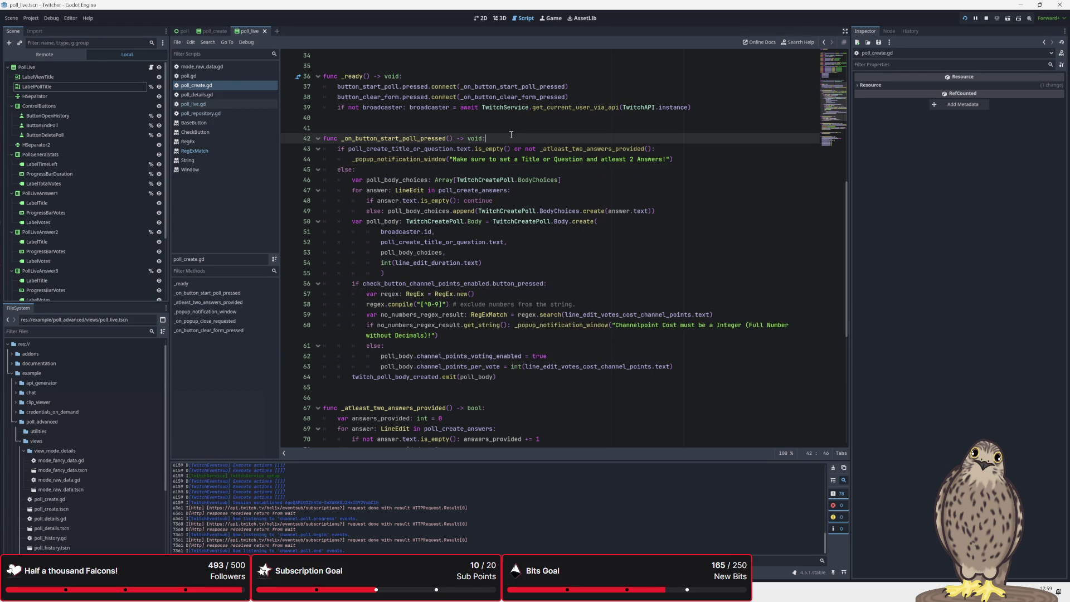
{"action": "key", "text": "Return"}
{"action": "key", "text": "Return"}
{"action": "key", "text": "Return"}
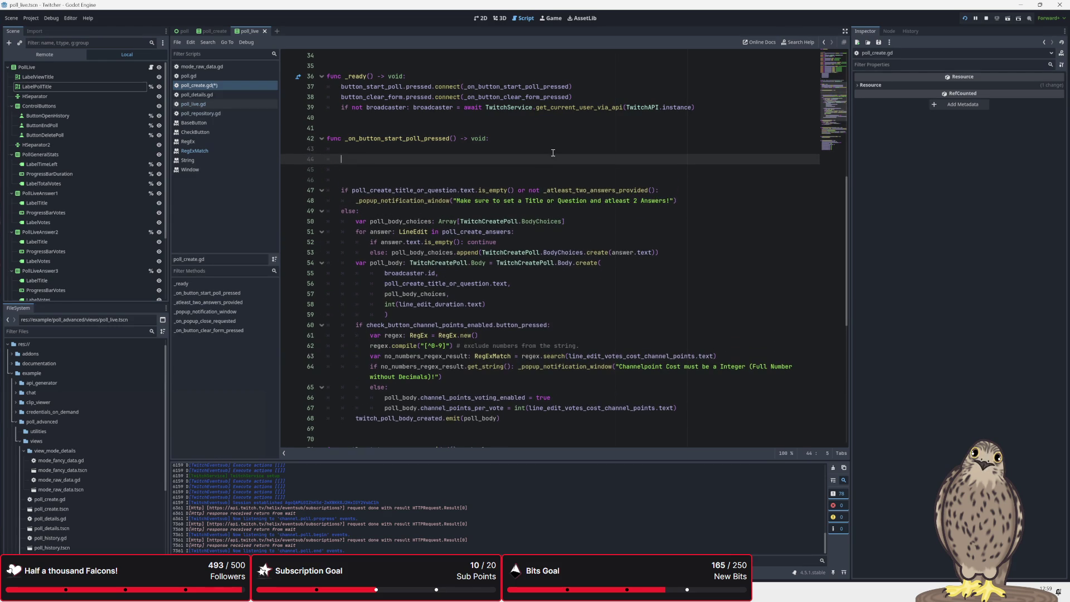
{"action": "key", "text": "ctrl+z"}
{"action": "key", "text": "ctrl+z"}
{"action": "key", "text": "Down"}
{"action": "key", "text": "Down"}
{"action": "key", "text": "Down"}
{"action": "key", "text": "ctrl+shift+Return"}
{"action": "key", "text": "ctrl+shift+Return"}
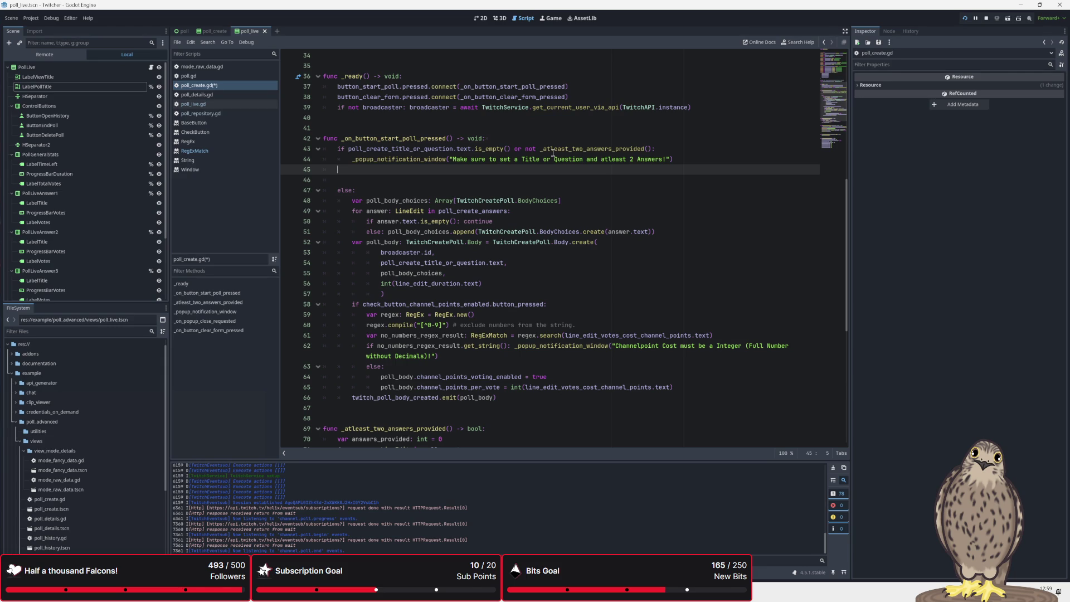
{"action": "left_click_drag", "start_coordinate": [514, 149], "coordinate": [664, 149]}
{"action": "key", "text": "BackSpace"}
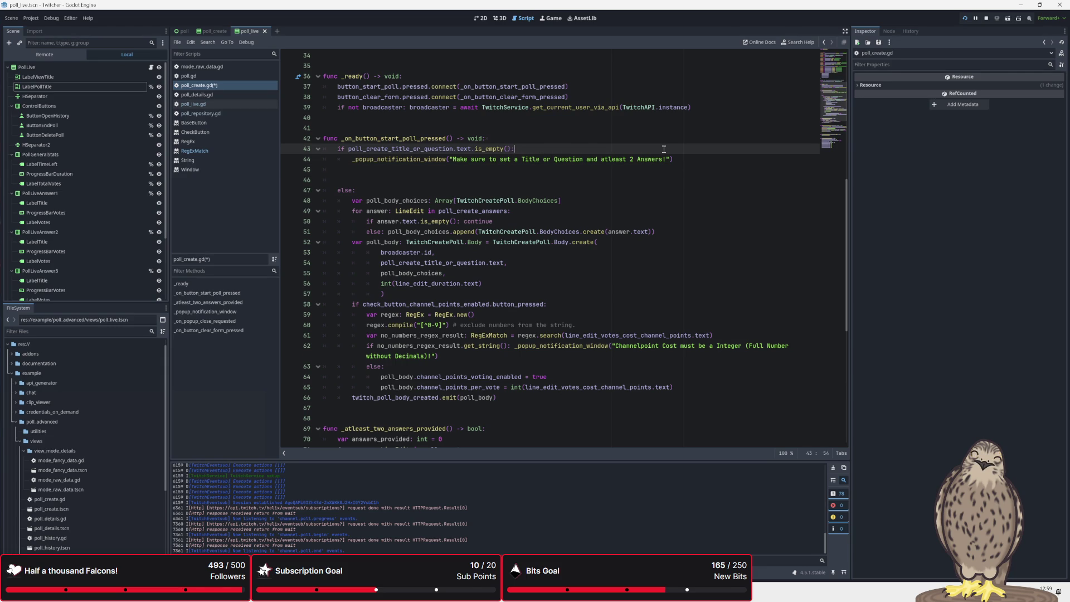
{"action": "type", "text": ":"}
Add an elif for the two-answers check and join the title popup call onto its line
{"action": "key", "text": "Down"}
{"action": "key", "text": "Down"}
{"action": "type", "text": "elif"}
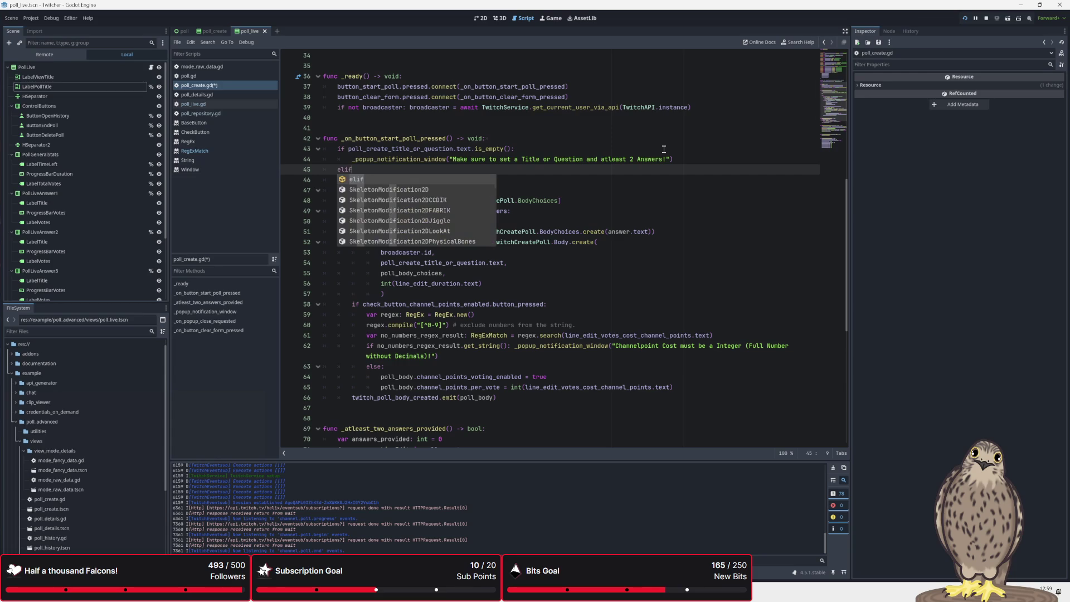
{"action": "type", "text": " not _at"}
{"action": "key", "text": "Return"}
{"action": "type", "text": ":"}
{"action": "left_click", "coordinate": [504, 182]}
{"action": "left_click", "coordinate": [530, 153]}
{"action": "key", "text": "Delete"}
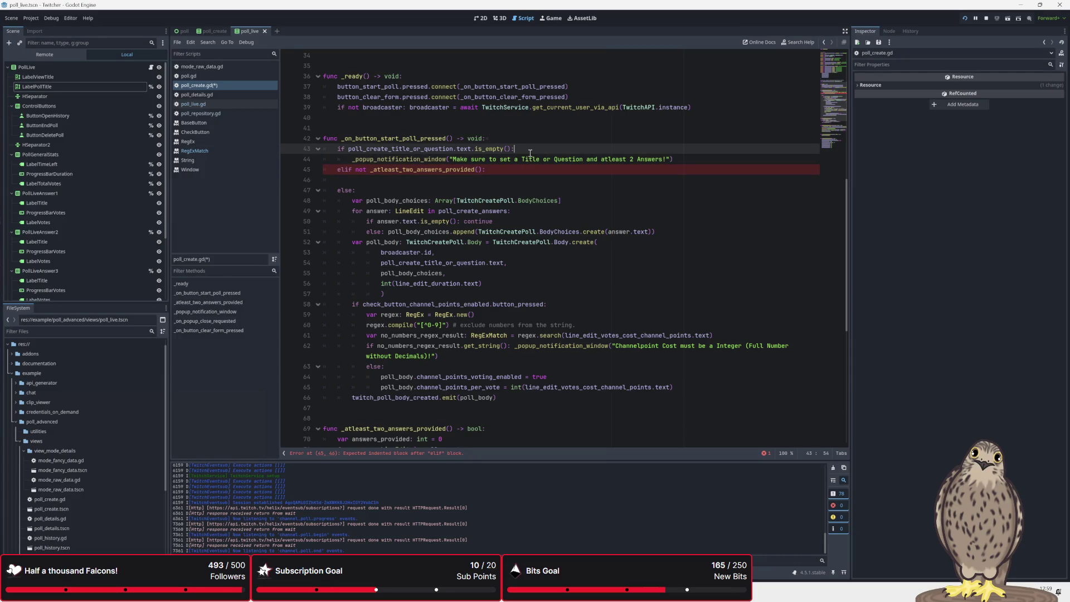
{"action": "key", "text": "Delete"}
{"action": "key", "text": "Delete"}
Give the two-answers elif its own popup notification reading 'Orovide atleast 2 Answers!'
{"action": "key", "text": "Down"}
{"action": "type", "text": "_pop"}
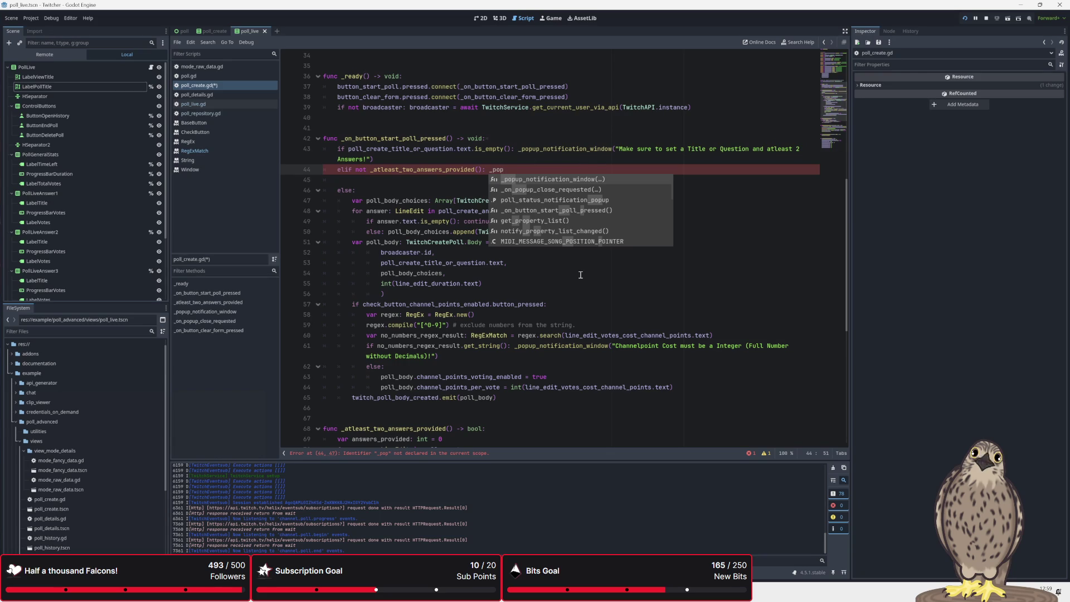
{"action": "key", "text": "Return"}
{"action": "type", "text": "\""}
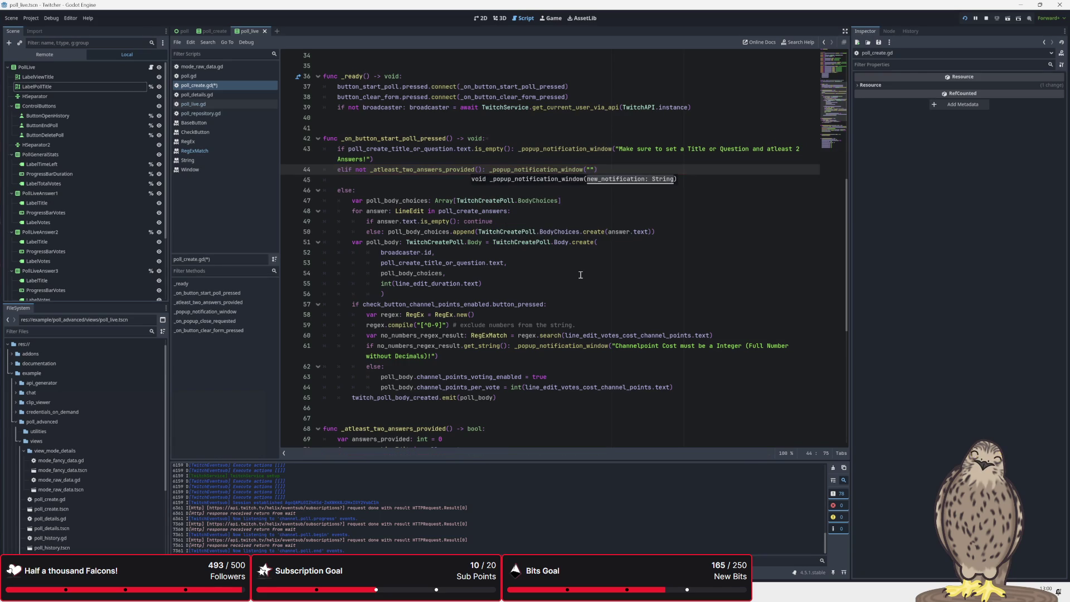
{"action": "type", "text": "O"}
{"action": "type", "text": "rovide "}
{"action": "type", "text": "atleast 2 Answers!"}
Shorten the title error message by deleting its 'atleast 2 Answers' wording
{"action": "left_click", "coordinate": [762, 149]}
{"action": "key", "text": "BackSpace"}
{"action": "key", "text": "BackSpace"}
{"action": "key", "text": "Delete"}
{"action": "key", "text": "Delete"}
{"action": "key", "text": "Delete"}
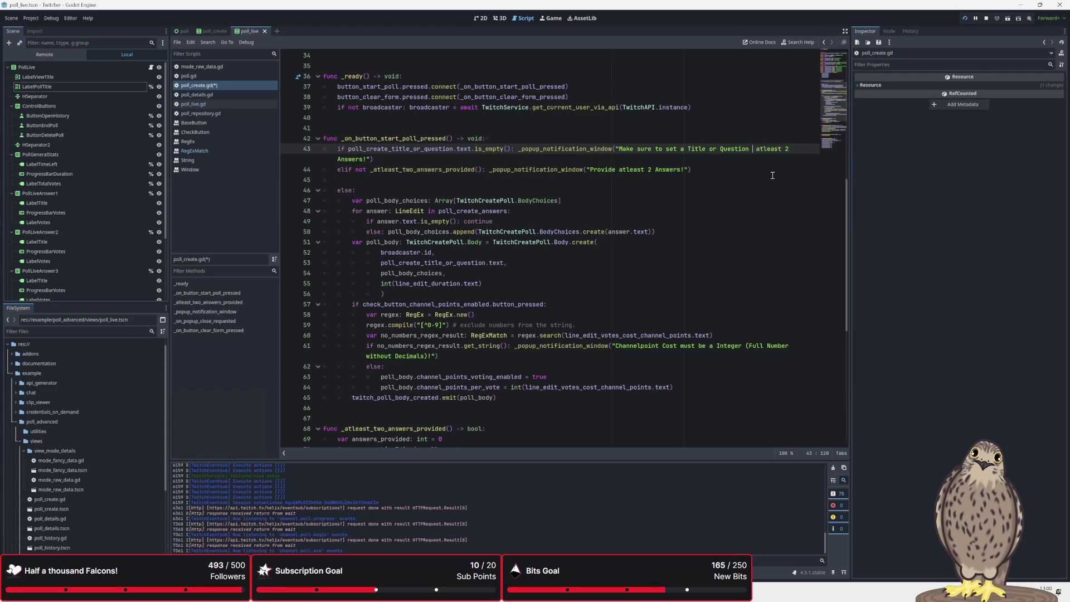
{"action": "key", "text": "BackSpace"}
{"action": "key", "text": "Delete"}
{"action": "key", "text": "Delete"}
{"action": "key", "text": "Delete"}
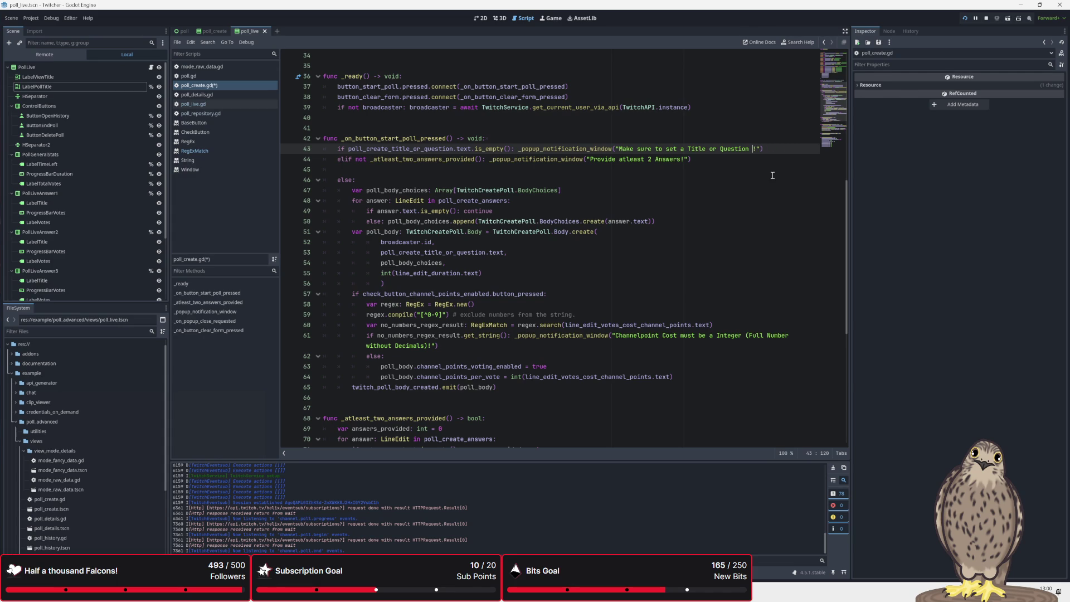
Start another elif line below the two-answers check
{"action": "key", "text": "Down"}
{"action": "key", "text": "Return"}
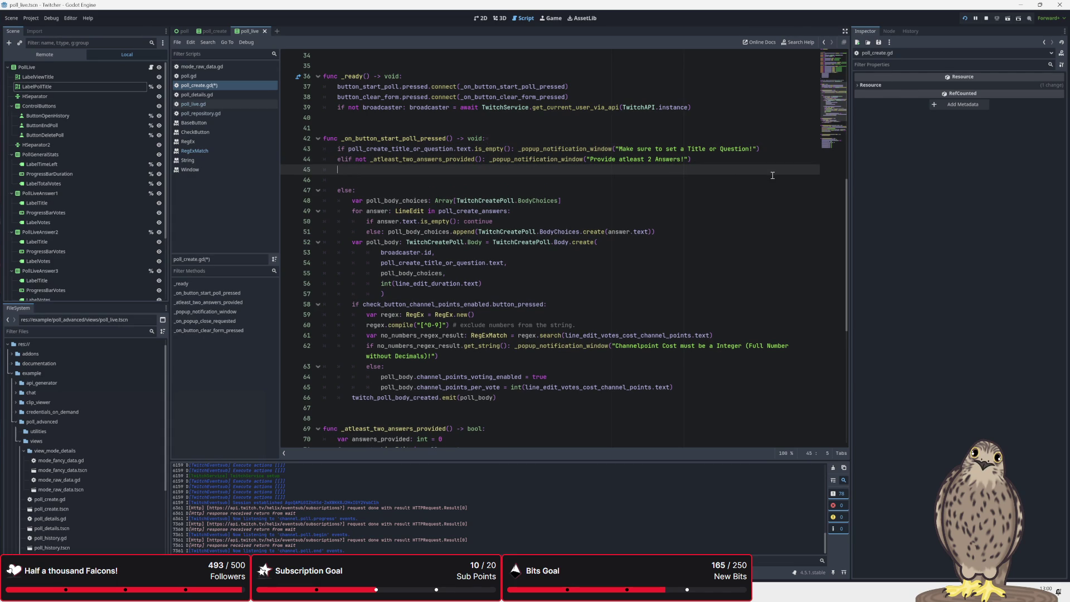
{"action": "type", "text": "elif"}
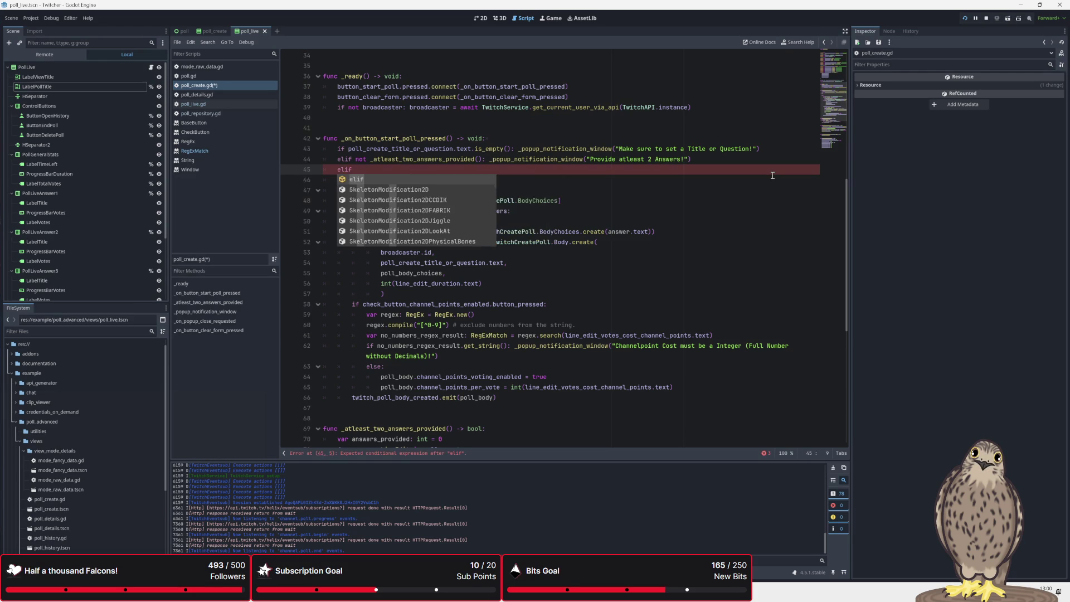
{"action": "left_click", "coordinate": [538, 376]}
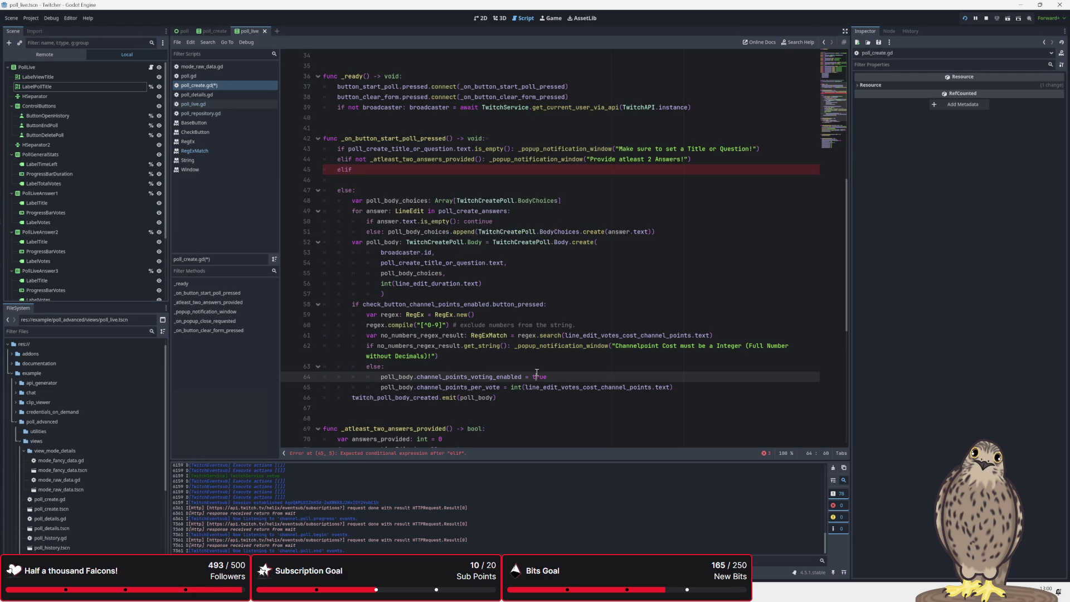
{"action": "scroll", "coordinate": [539, 371], "scroll_direction": "down", "scroll_amount": 3}
Declare func _channel_points_cost_is_number() -> bool below the start-poll function
{"action": "left_click", "coordinate": [421, 326]}
{"action": "key", "text": "Return"}
{"action": "key", "text": "Up"}
{"action": "type", "text": "func _channel_p"}
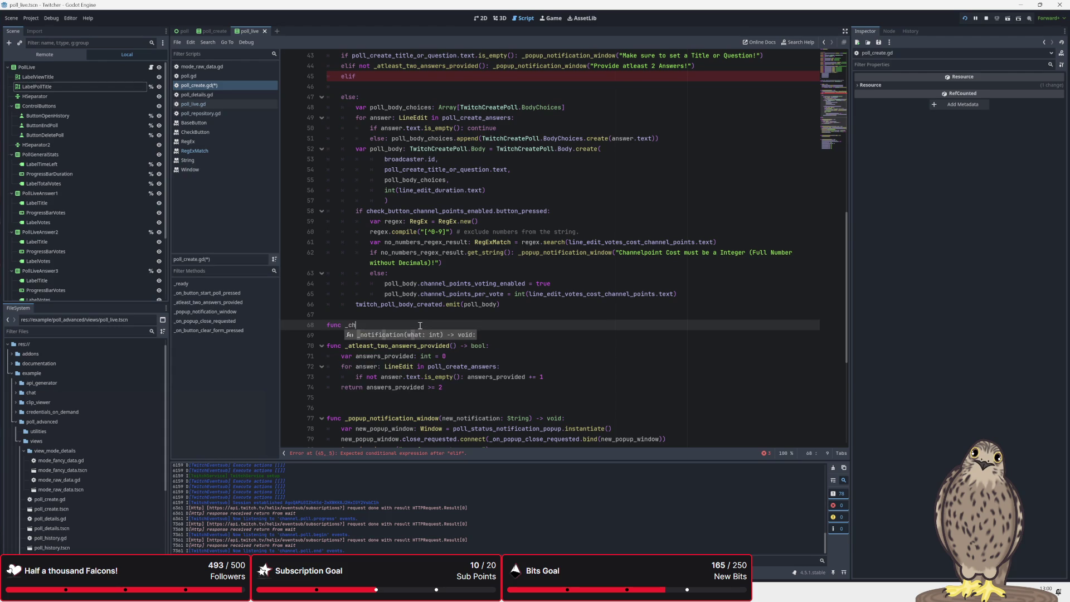
{"action": "type", "text": "oints_"}
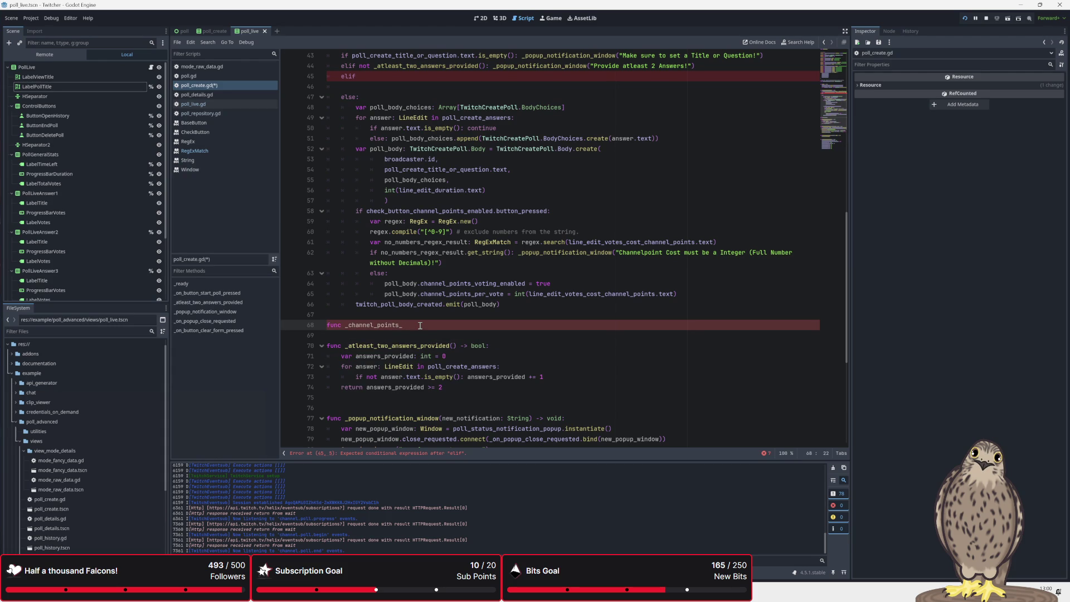
{"action": "type", "text": "ost_i"}
{"action": "type", "text": "s_number"}
{"action": "type", "text": "()"}
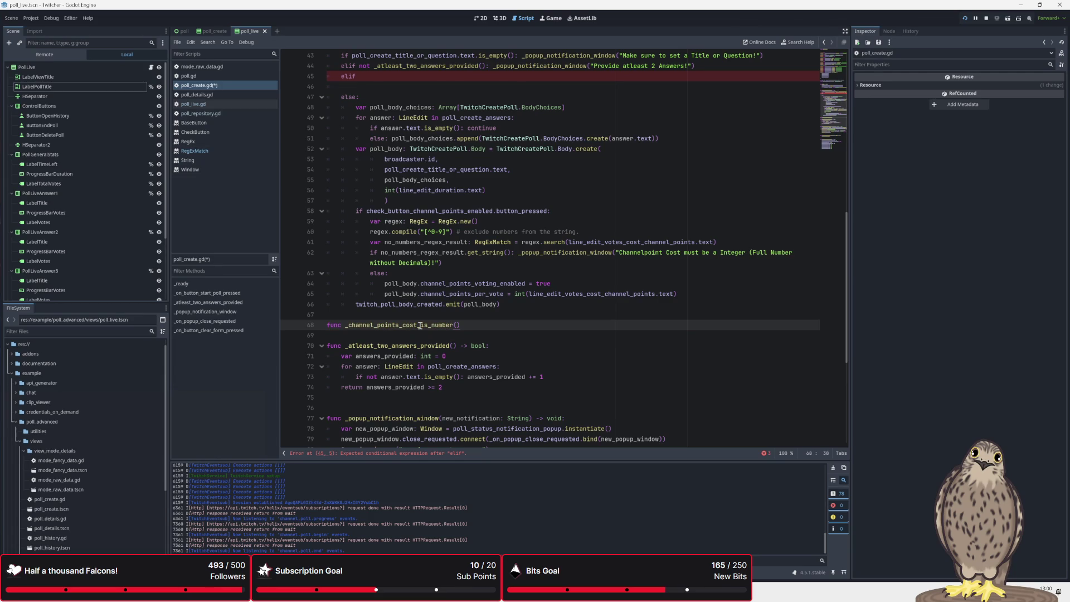
{"action": "type", "text": ": -> bool:"}
{"action": "key", "text": "Return"}
{"action": "key", "text": "Return"}
{"action": "key", "text": "Up"}
Add an if line with return true beneath it in the function body
{"action": "type", "text": "if"}
{"action": "key", "text": "Return"}
{"action": "key", "text": "Return"}
{"action": "type", "text": "return true"}
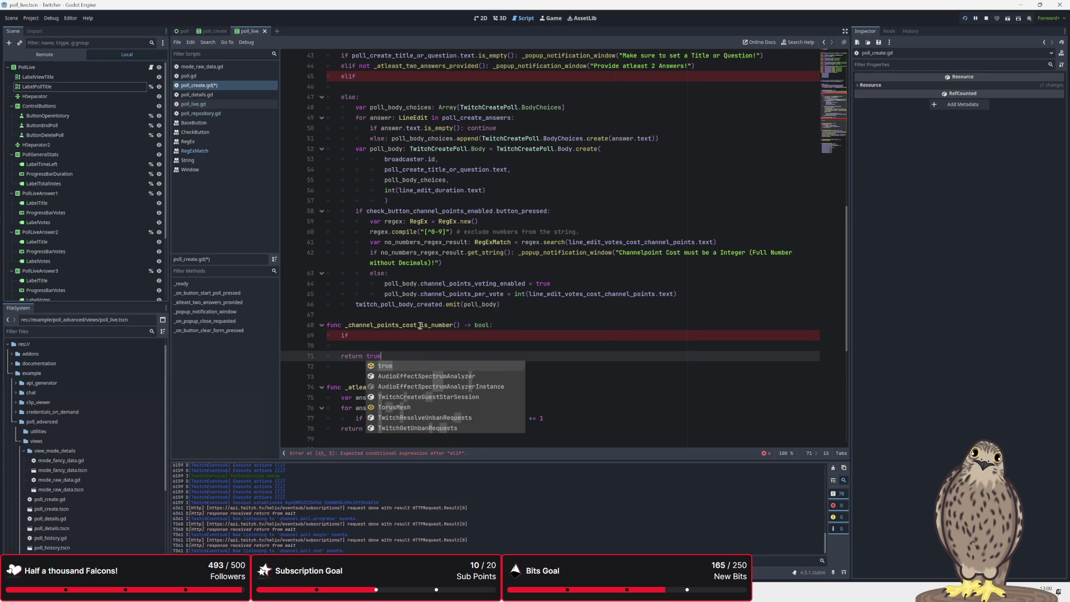
{"action": "key", "text": "Return"}
{"action": "key", "text": "Up"}
{"action": "key", "text": "Down"}
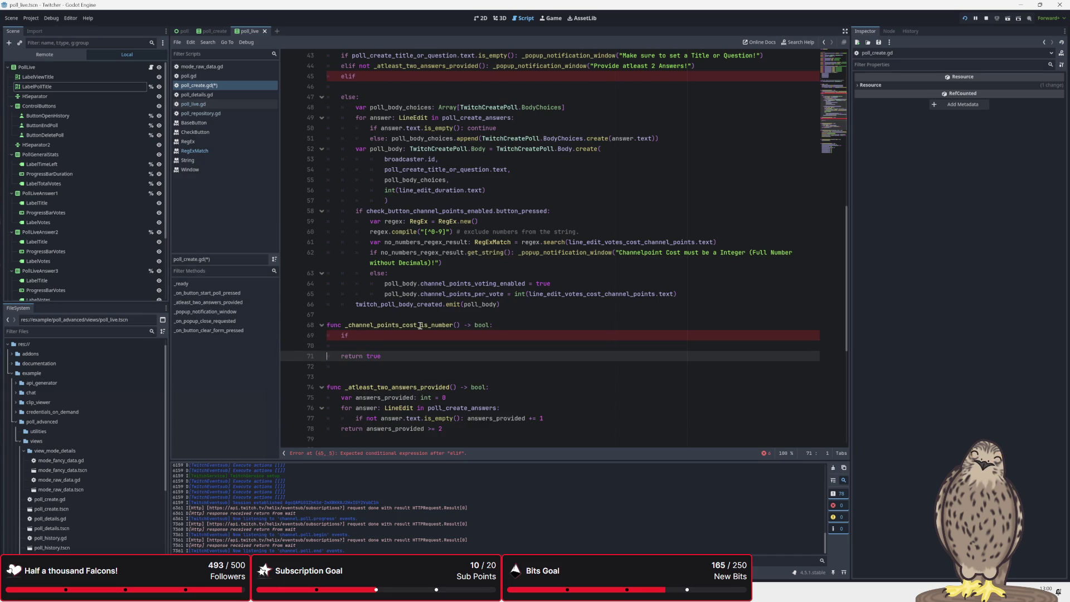
{"action": "key", "text": "BackSpace"}
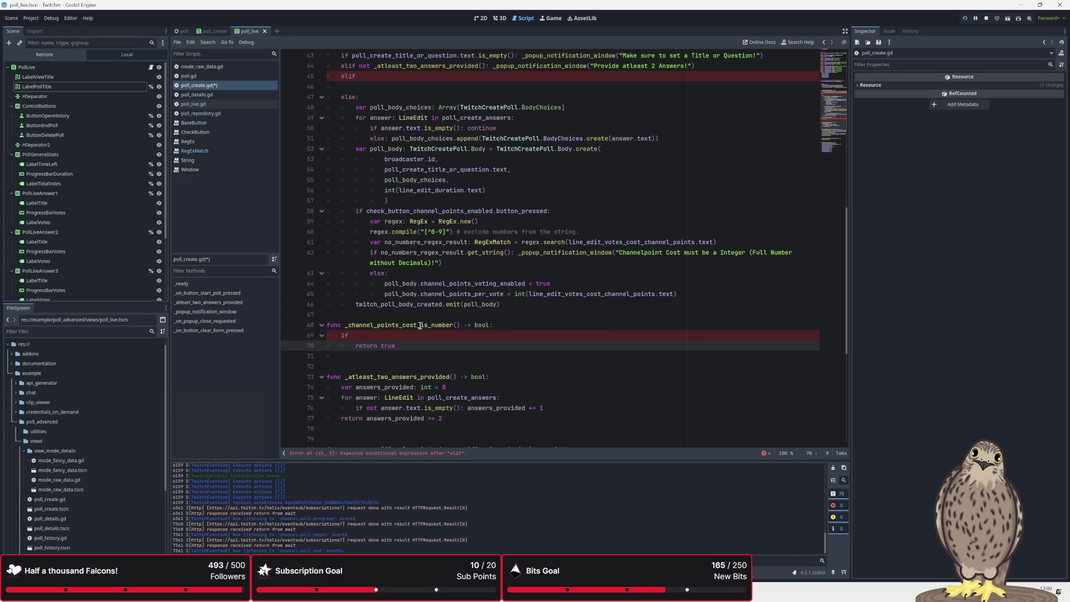
{"action": "key", "text": "Up"}
{"action": "key", "text": "Up"}
{"action": "key", "text": "Down"}
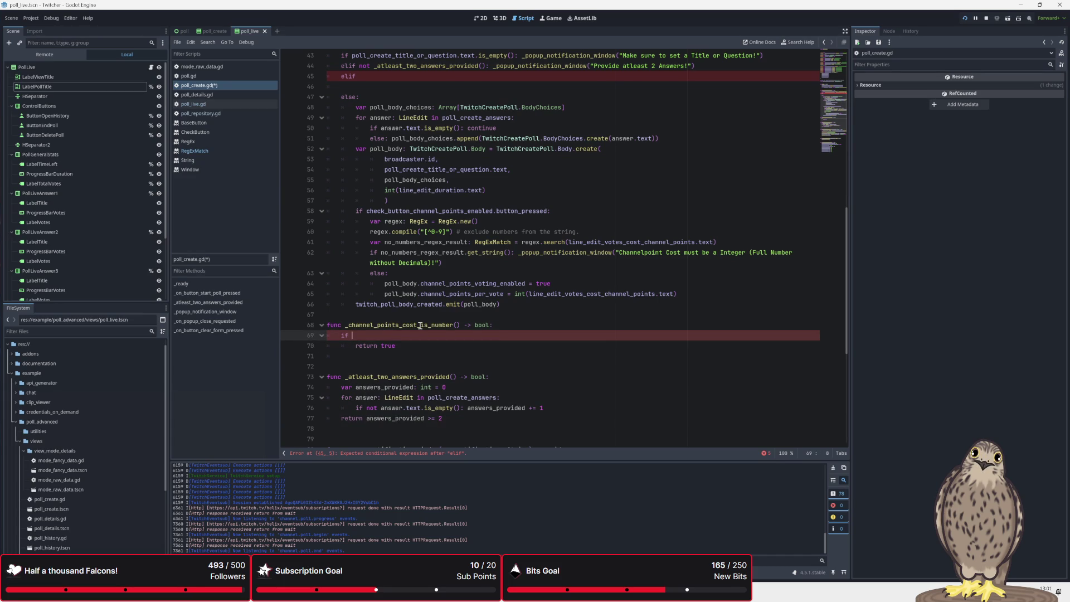
Add an 'else: return false' branch under the if in _channel_points_cost_is_number
{"action": "scroll", "coordinate": [420, 325], "scroll_direction": "up", "scroll_amount": 1}
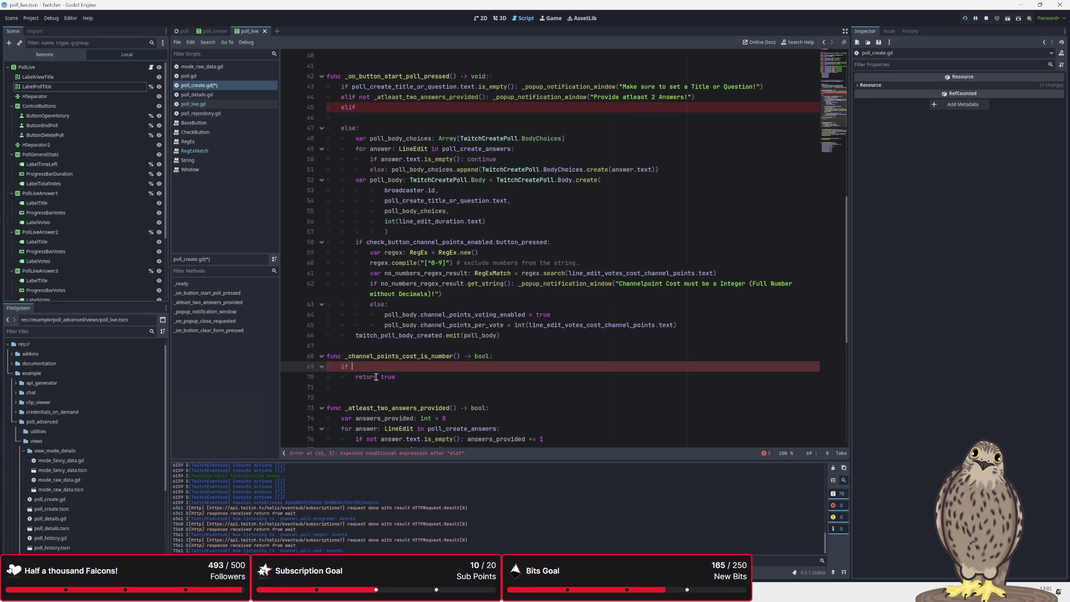
{"action": "key", "text": "Home"}
{"action": "key", "text": "Return"}
{"action": "key", "text": "Return"}
{"action": "key", "text": "Down"}
{"action": "key", "text": "Down"}
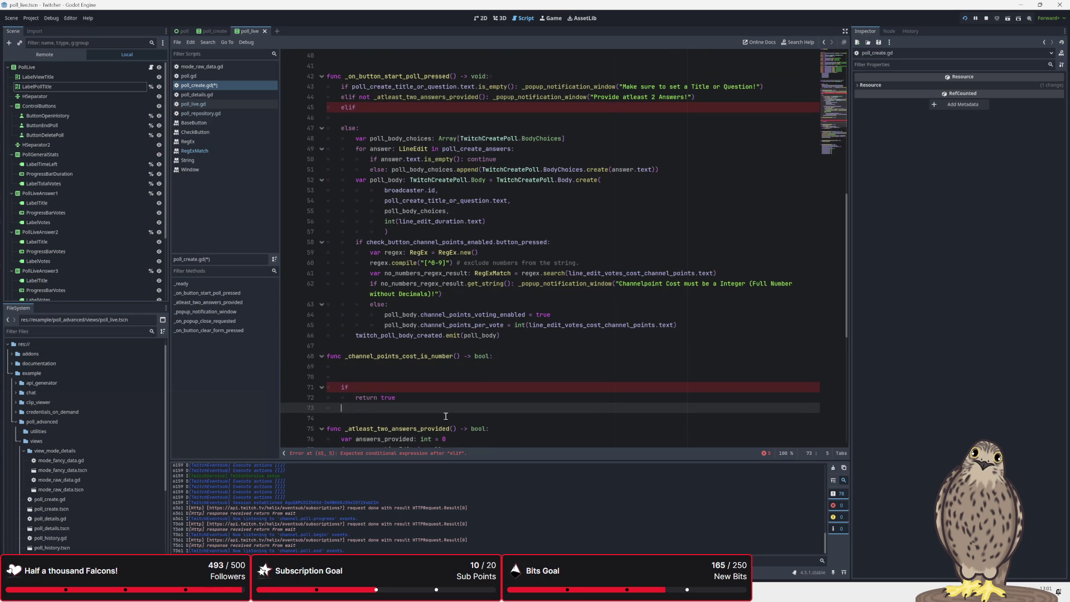
{"action": "type", "text": "else: return "}
{"action": "type", "text": "false"}
{"action": "key", "text": "Up"}
{"action": "key", "text": "Up"}
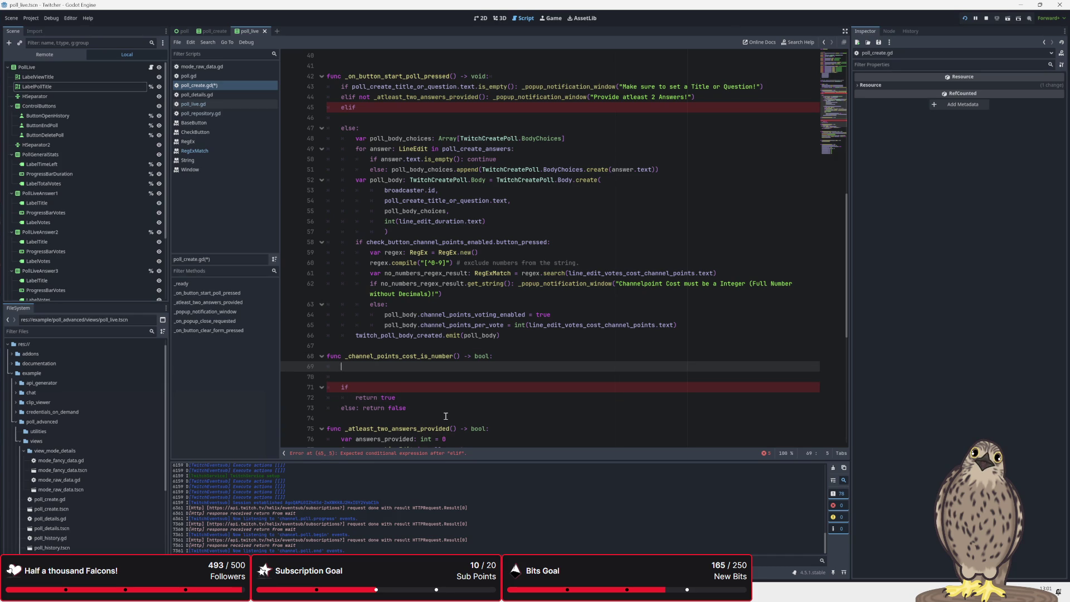
Move the RegEx creation and compile lines from the pressed handler into _channel_points_cost_is_number
{"action": "left_click", "coordinate": [559, 253]}
{"action": "key", "text": "Home"}
{"action": "key", "text": "shift+Down"}
{"action": "key", "text": "shift+End"}
{"action": "key", "text": "ctrl+x"}
{"action": "left_click", "coordinate": [356, 357]}
{"action": "key", "text": "ctrl+v"}
{"action": "key", "text": "Home"}
{"action": "key", "text": "Up"}
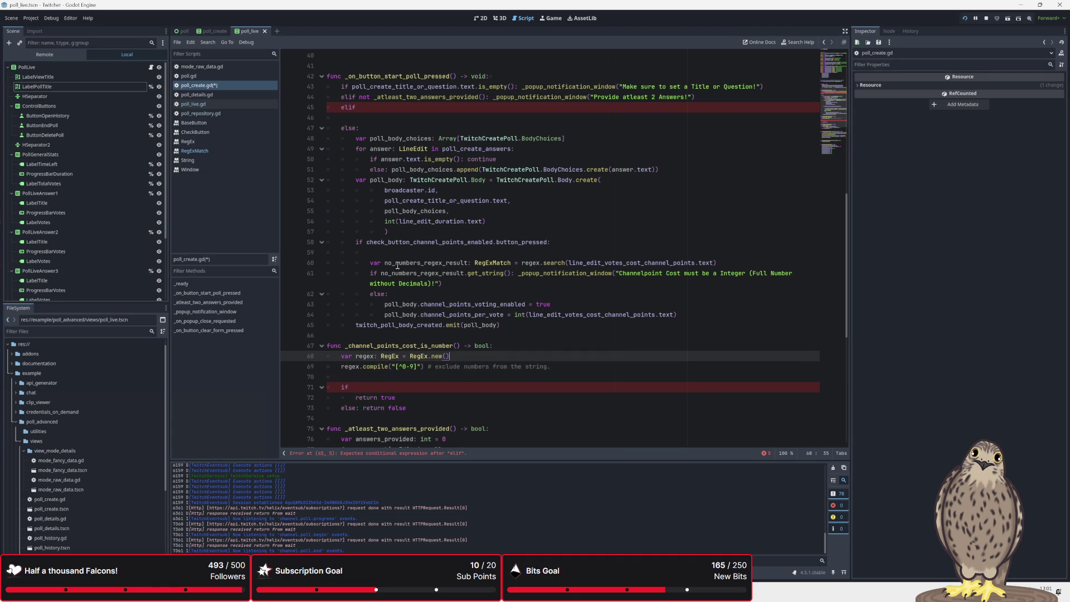
Move the regex search line into the new function as well
{"action": "mouse_move", "coordinate": [377, 264]}
{"action": "left_mouse_down"}
{"action": "mouse_move", "coordinate": [734, 264]}
{"action": "mouse_move", "coordinate": [372, 267]}
{"action": "left_mouse_up"}
{"action": "left_click", "coordinate": [371, 267]}
{"action": "key", "text": "shift+End"}
{"action": "key", "text": "ctrl+x"}
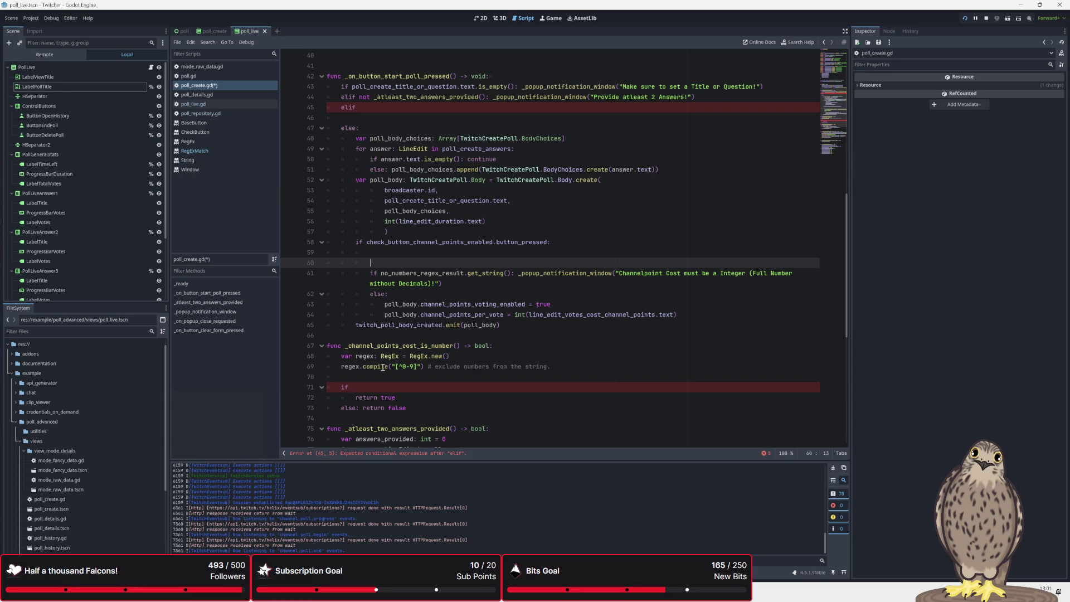
{"action": "key", "text": "Down"}
{"action": "key", "text": "Down"}
{"action": "key", "text": "Down"}
{"action": "key", "text": "ctrl+v"}
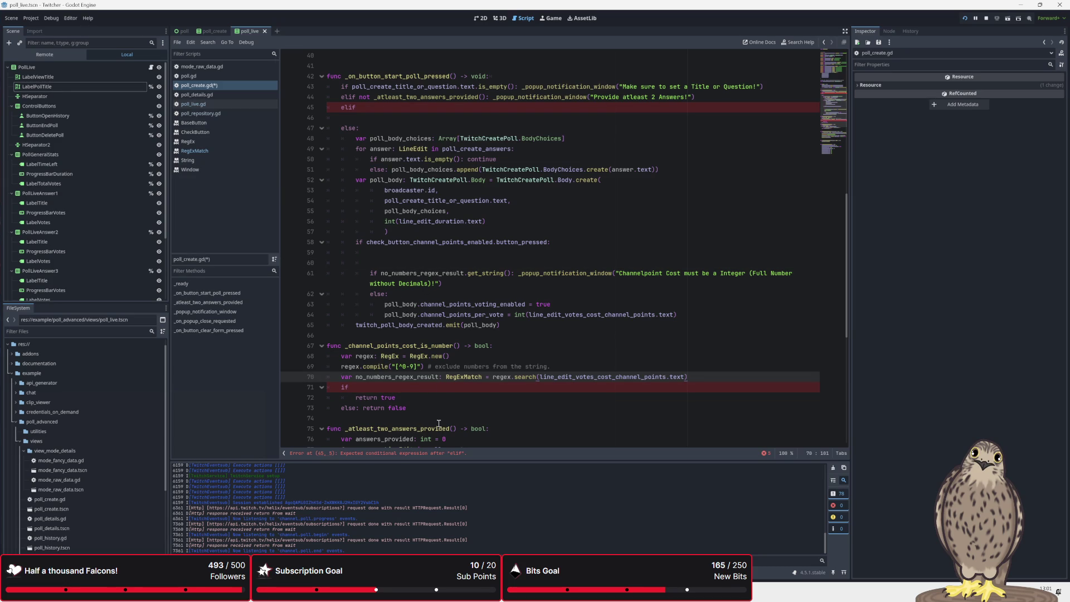
Make the if test no_numbers_regex_result.get_string() and return false, with the else returning true
{"action": "type", "text": "no_numbers_regex_result.get_string()"}
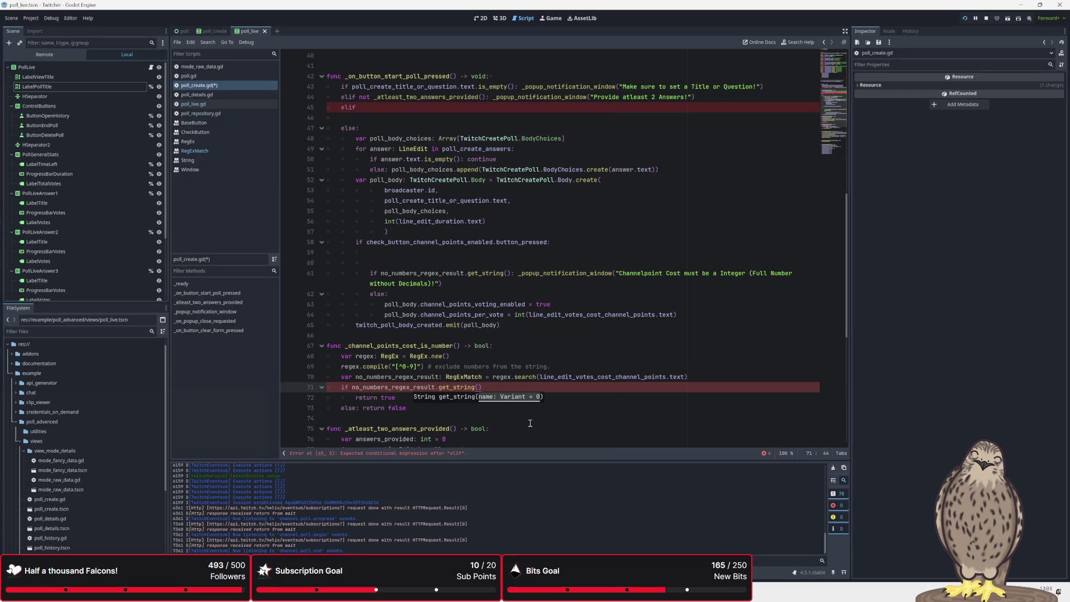
{"action": "type", "text": ":"}
{"action": "key", "text": "Delete"}
{"action": "key", "text": "Delete"}
{"action": "key", "text": "Delete"}
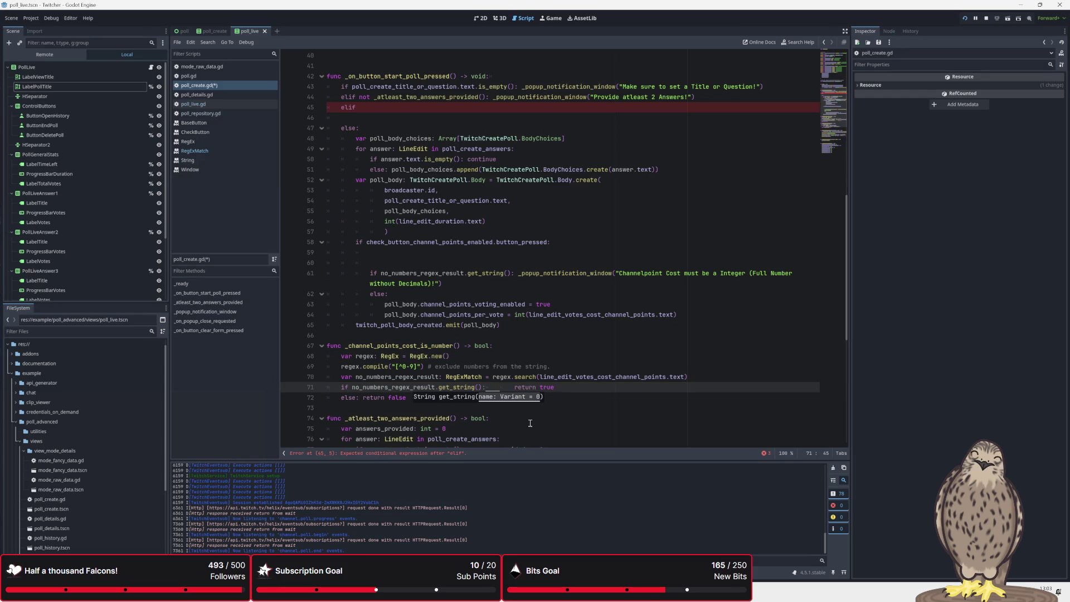
{"action": "key", "text": "ctrl+space"}
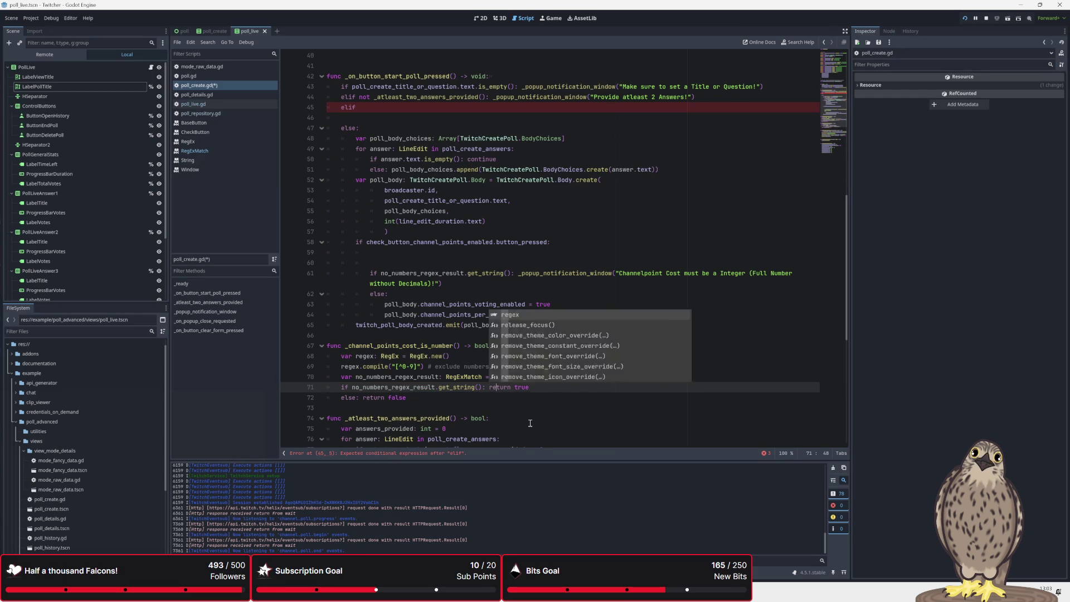
{"action": "key", "text": "Right"}
{"action": "key", "text": "Right"}
{"action": "key", "text": "Right"}
{"action": "type", "text": "false"}
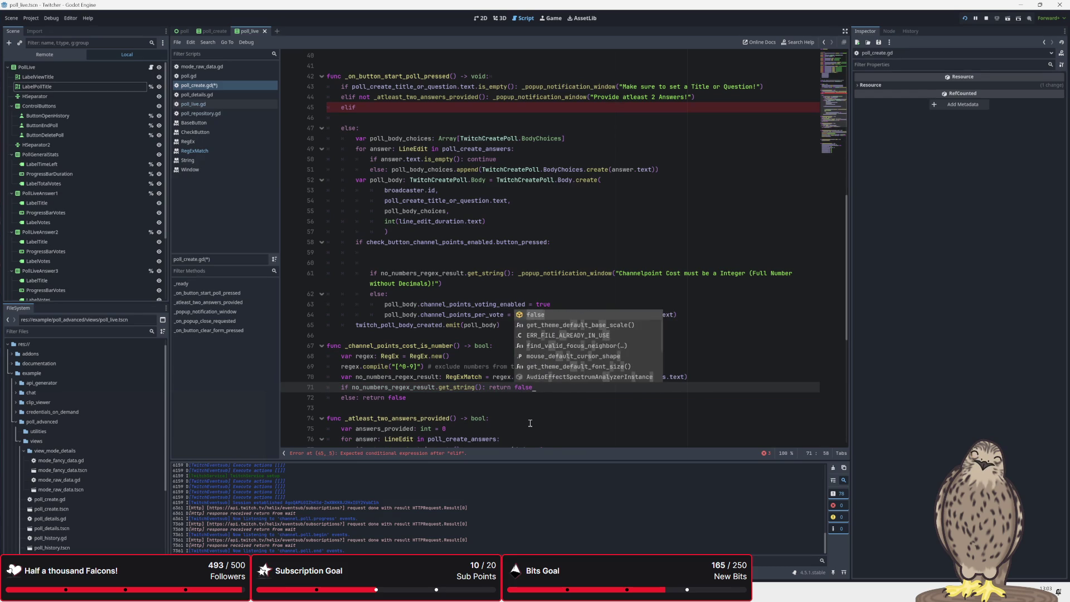
{"action": "key", "text": "Delete"}
{"action": "key", "text": "Delete"}
{"action": "key", "text": "Delete"}
{"action": "key", "text": "Down"}
{"action": "key", "text": "BackSpace"}
{"action": "key", "text": "BackSpace"}
{"action": "key", "text": "BackSpace"}
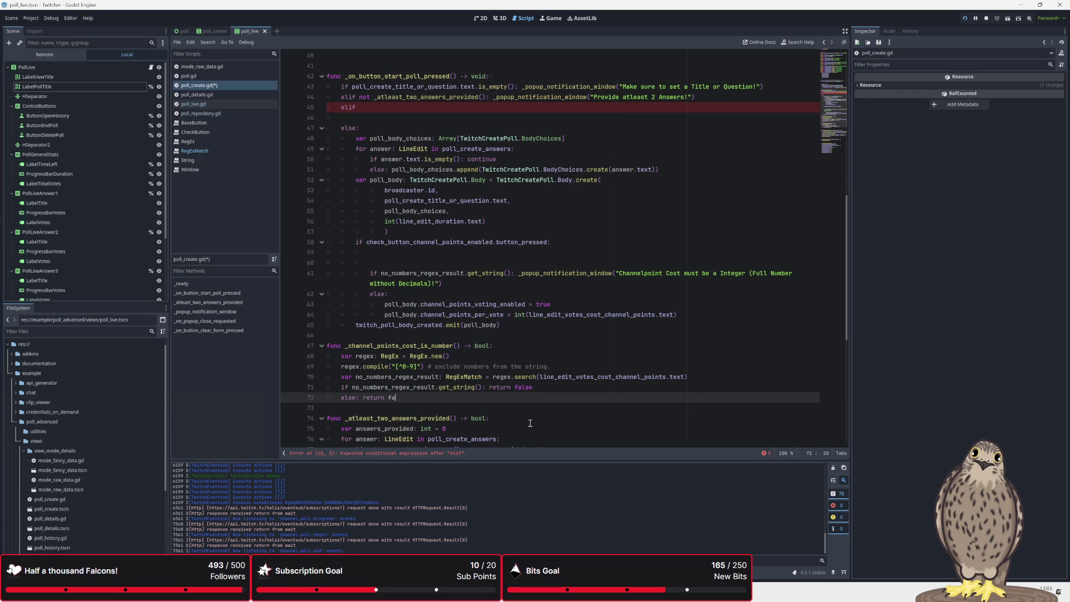
{"action": "type", "text": "true"}
Add blank lines separating _channel_points_cost_is_number from the function above
{"action": "left_click", "coordinate": [520, 367]}
{"action": "left_click", "coordinate": [519, 338]}
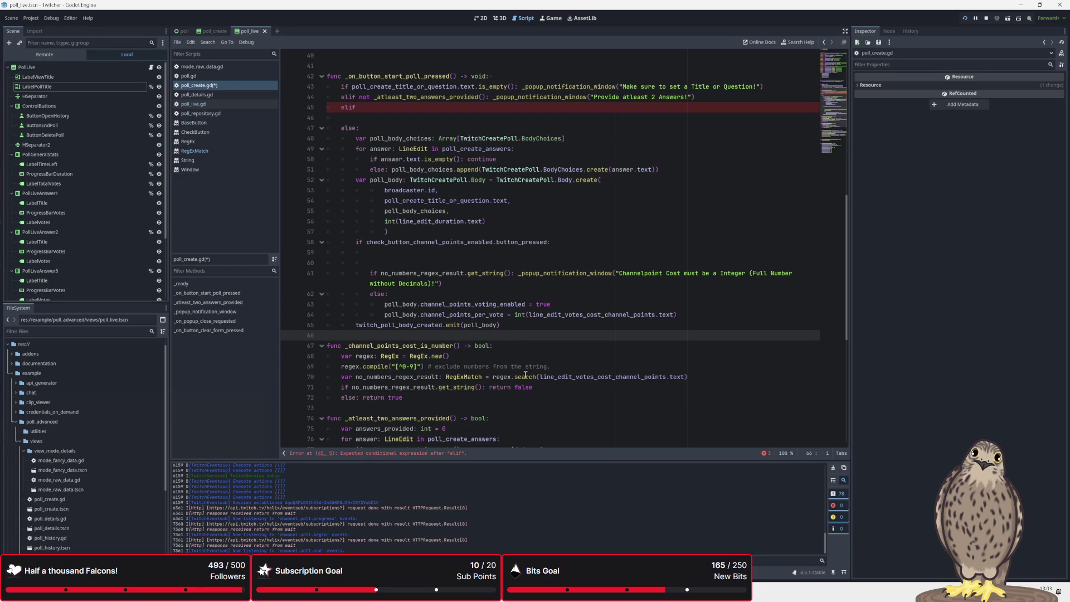
{"action": "key", "text": "Return"}
{"action": "key", "text": "Down"}
{"action": "key", "text": "Down"}
{"action": "key", "text": "Down"}
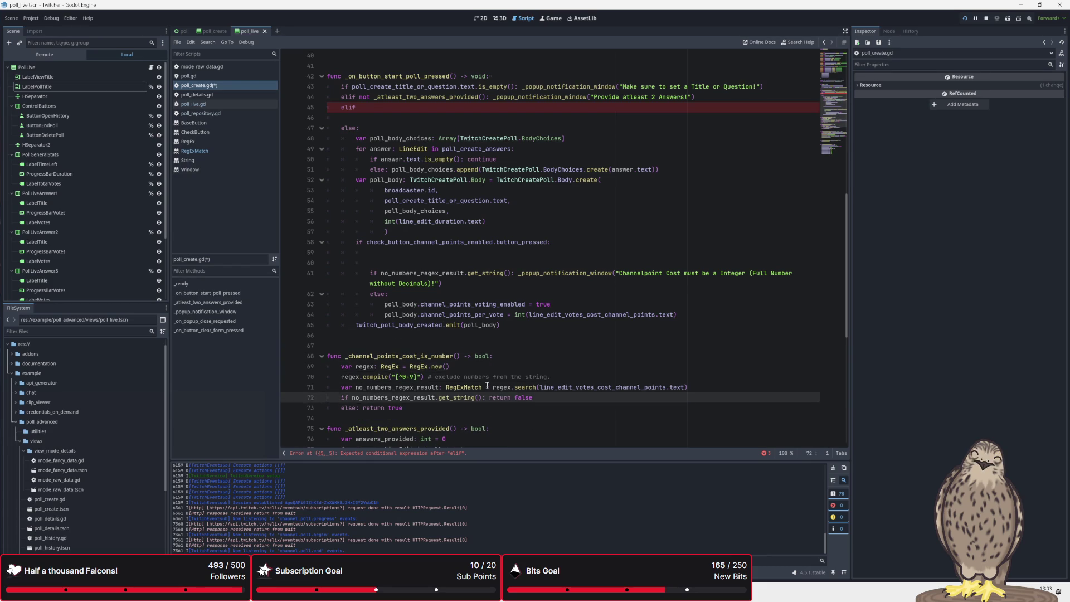
{"action": "key", "text": "Return"}
{"action": "scroll", "coordinate": [445, 279], "scroll_direction": "up", "scroll_amount": 2}
{"action": "left_click", "coordinate": [415, 165]}
{"action": "scroll", "coordinate": [416, 201], "scroll_direction": "down", "scroll_amount": 3}
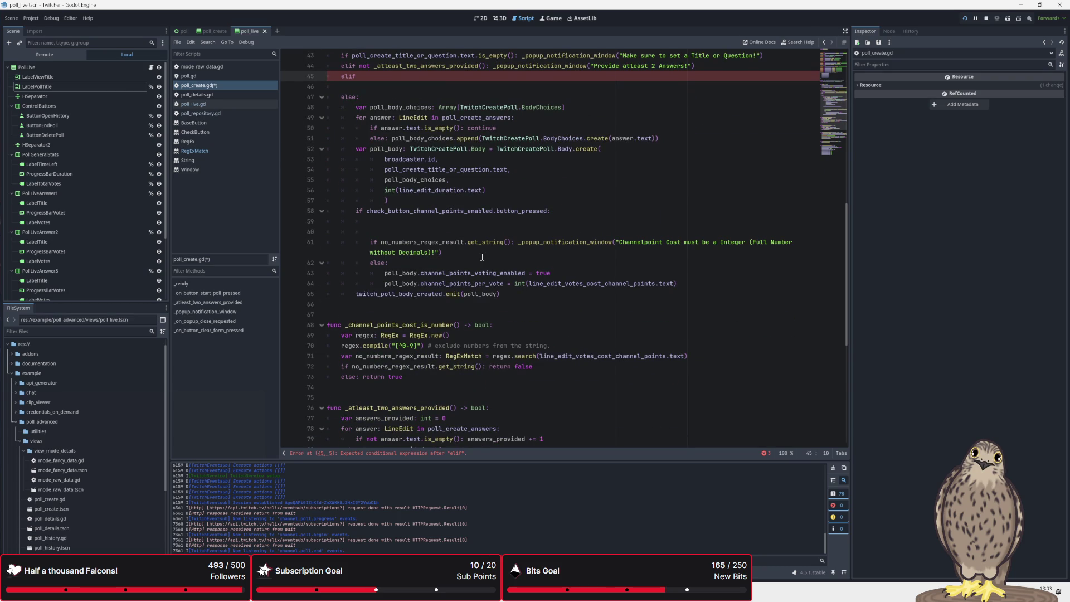
{"action": "scroll", "coordinate": [446, 234], "scroll_direction": "up", "scroll_amount": 3}
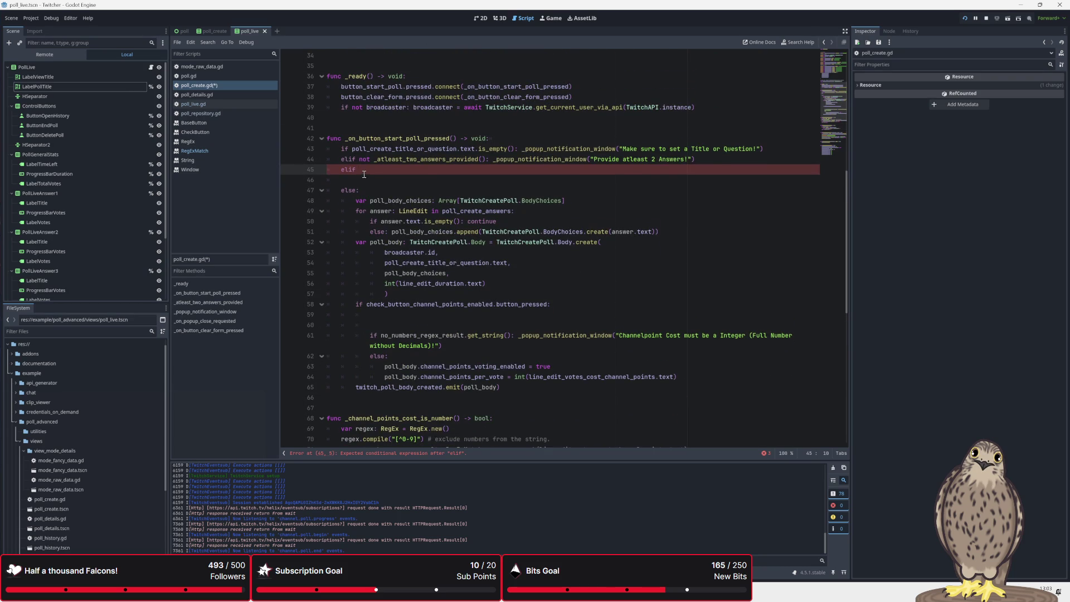
Move the empty elif line above the answer-count check and fix its indentation
{"action": "left_click", "coordinate": [341, 159]}
{"action": "key", "text": "Return"}
{"action": "key", "text": "Down"}
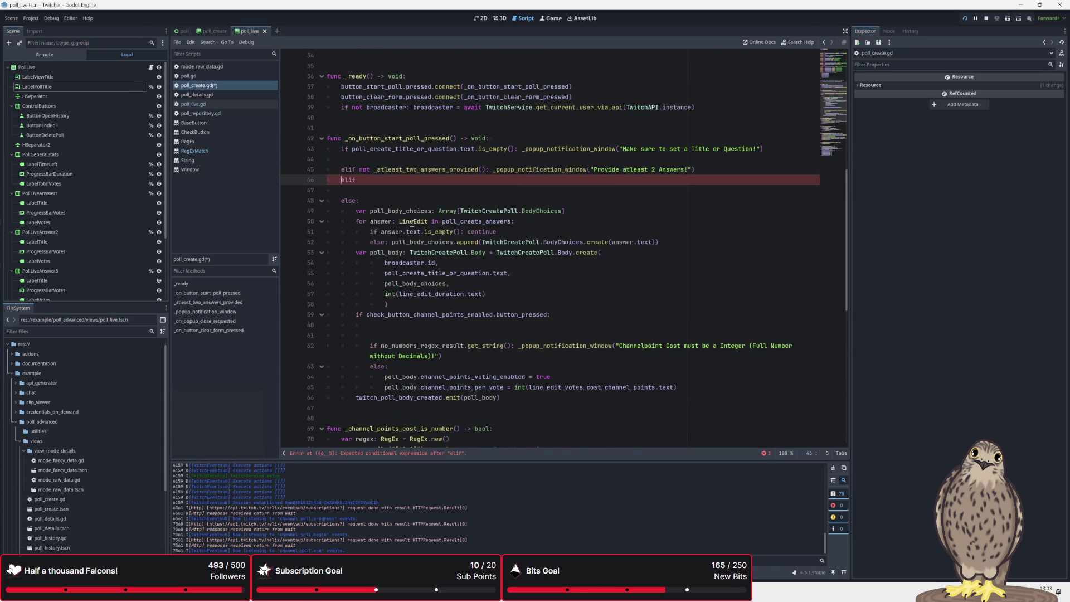
{"action": "key", "text": "Up"}
{"action": "key", "text": "Up"}
{"action": "key", "text": "Delete"}
{"action": "key", "text": "alt+Down"}
{"action": "key", "text": "Delete"}
{"action": "key", "text": "Up"}
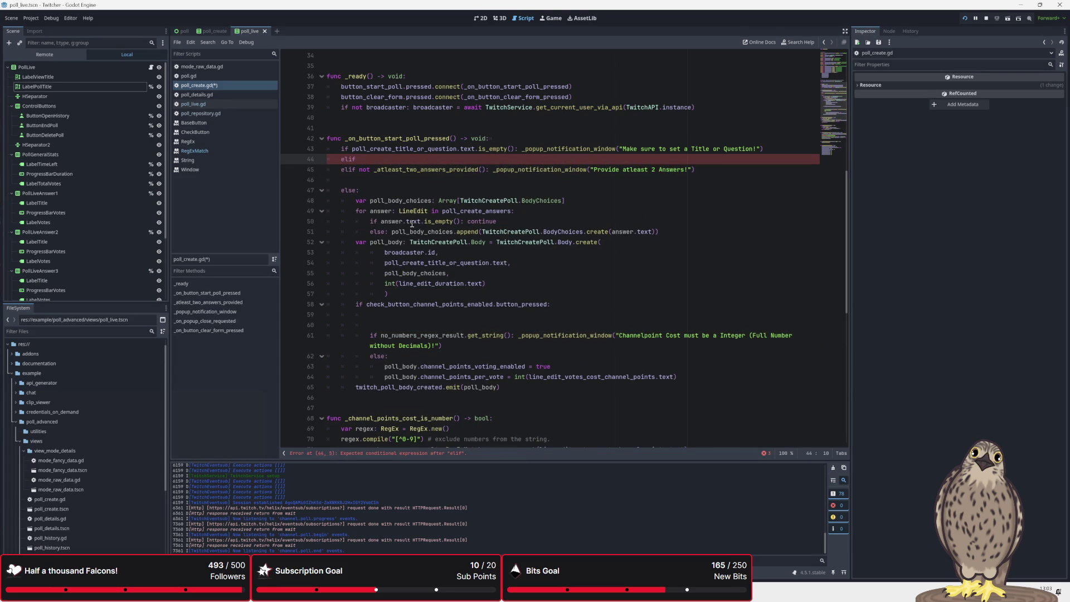
Make the empty line 'elif check_button_channel_points_enabled.button_pressed:'
{"action": "type", "text": "_channe"}
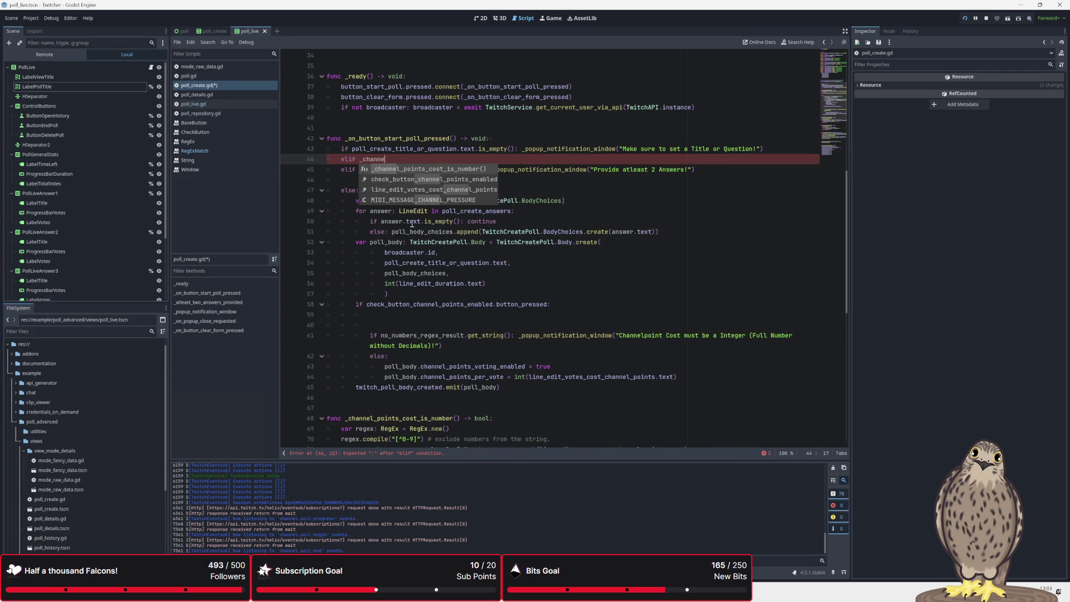
{"action": "key", "text": "BackSpace"}
{"action": "key", "text": "BackSpace"}
{"action": "key", "text": "BackSpace"}
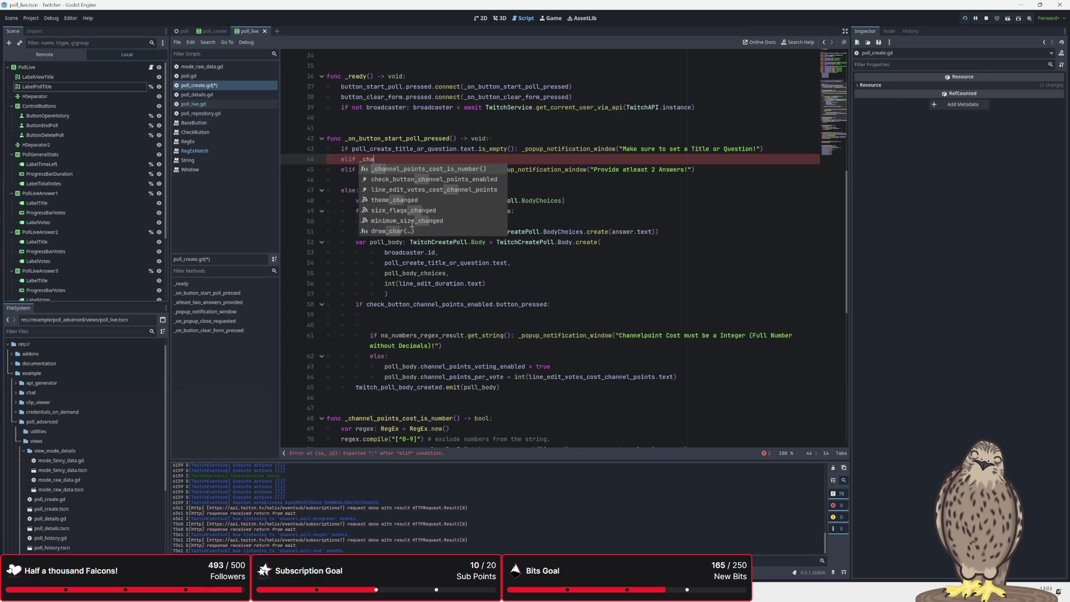
{"action": "key", "text": "BackSpace"}
{"action": "type", "text": "check"}
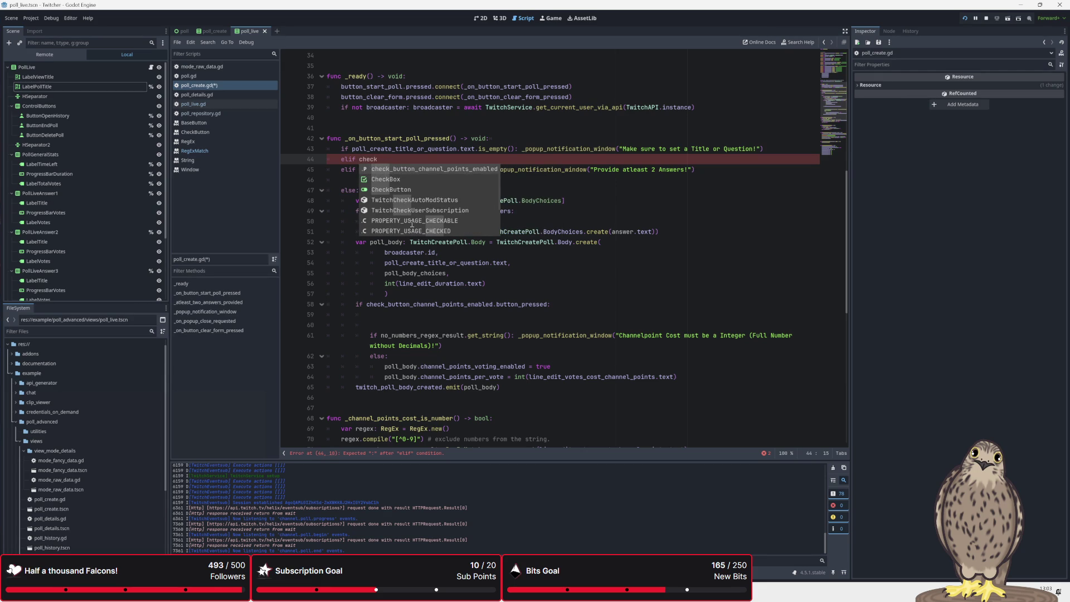
{"action": "key", "text": "Return"}
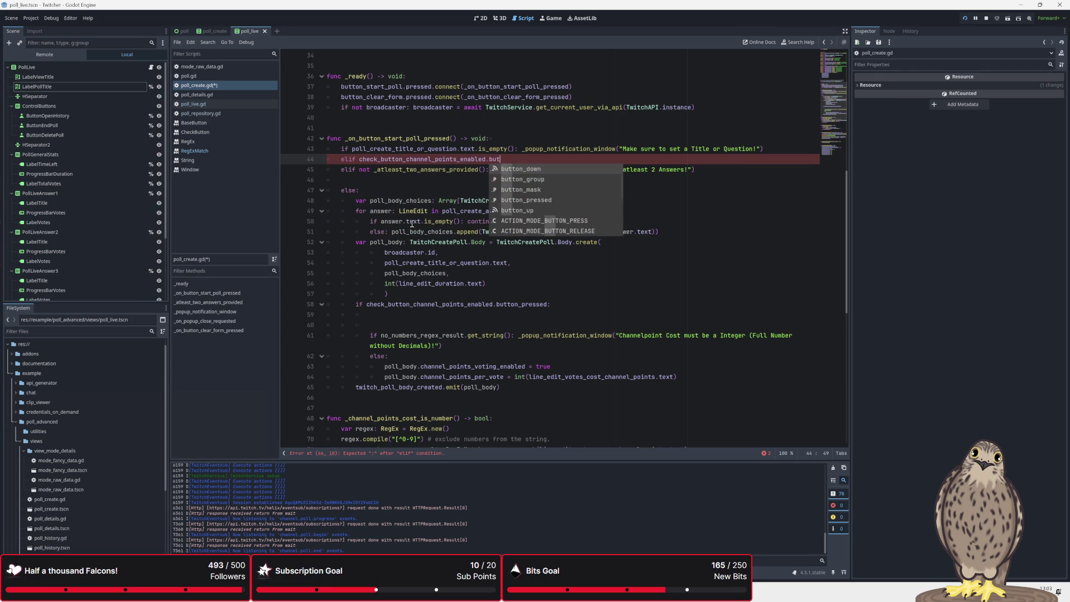
{"action": "key", "text": "Down"}
{"action": "key", "text": "Down"}
{"action": "key", "text": "Return"}
{"action": "type", "text": ":"}
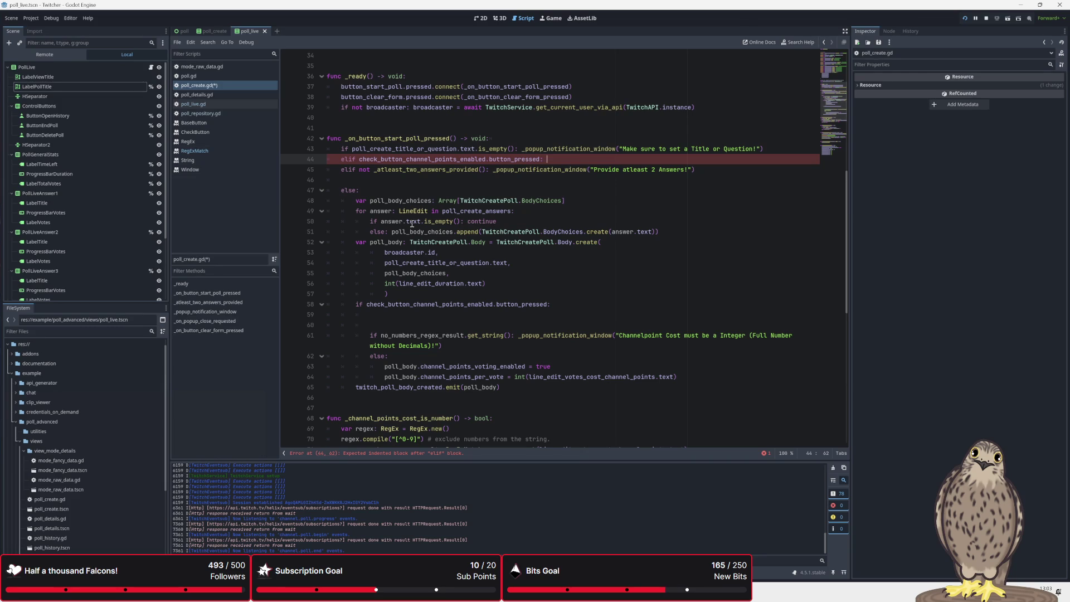
Nest 'if _channel_points_cost_is_number(): pass' with an else calling the popup under it
{"action": "key", "text": "Return"}
{"action": "type", "text": "if"}
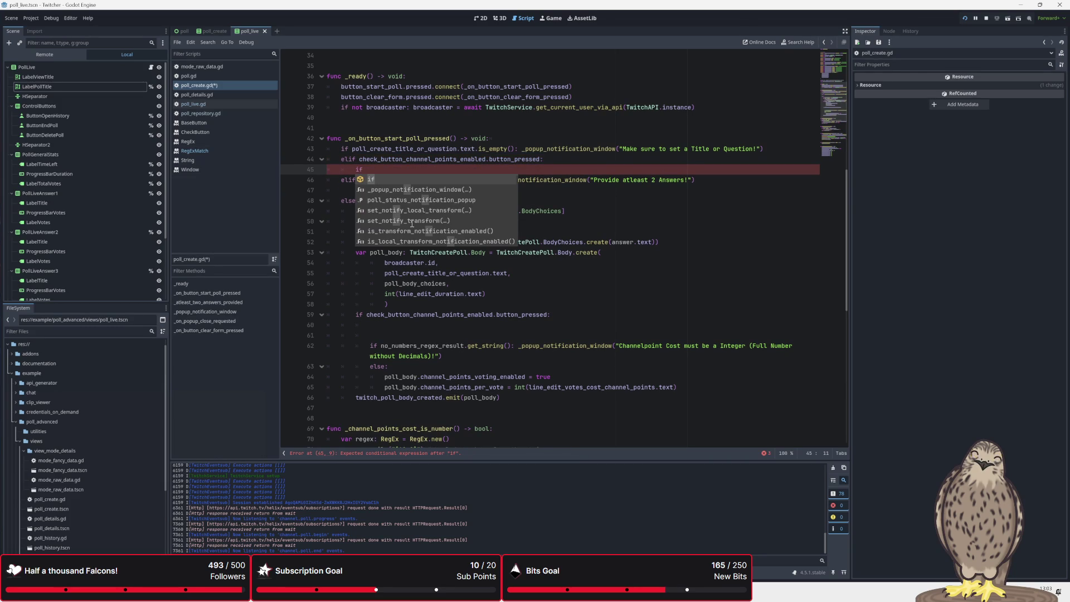
{"action": "type", "text": " _chjanmn"}
{"action": "key", "text": "BackSpace"}
{"action": "key", "text": "BackSpace"}
{"action": "key", "text": "BackSpace"}
{"action": "type", "text": "a"}
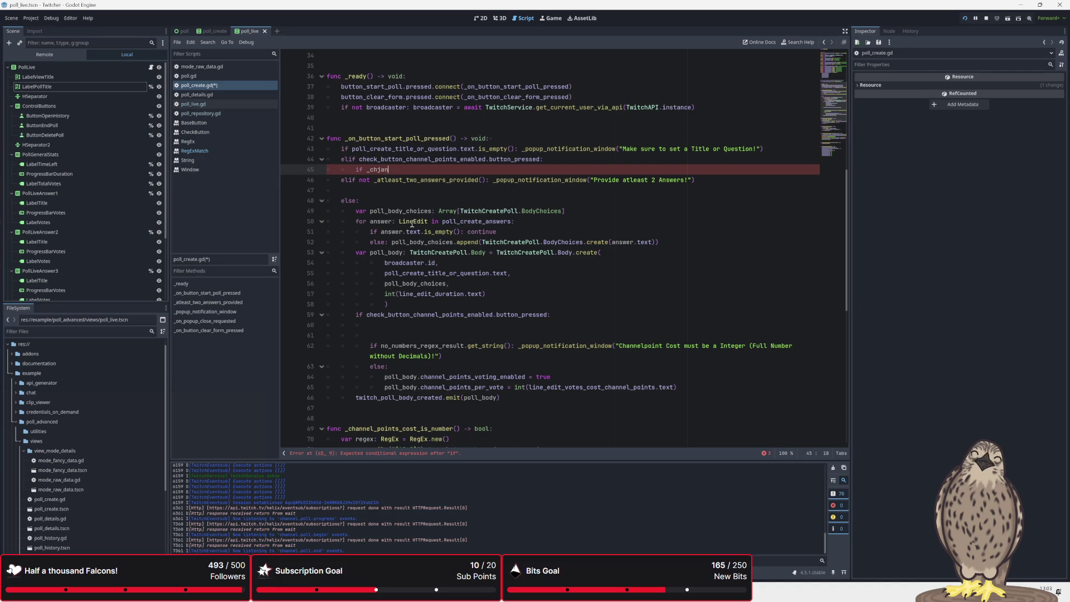
{"action": "key", "text": "BackSpace"}
{"action": "type", "text": "nel"}
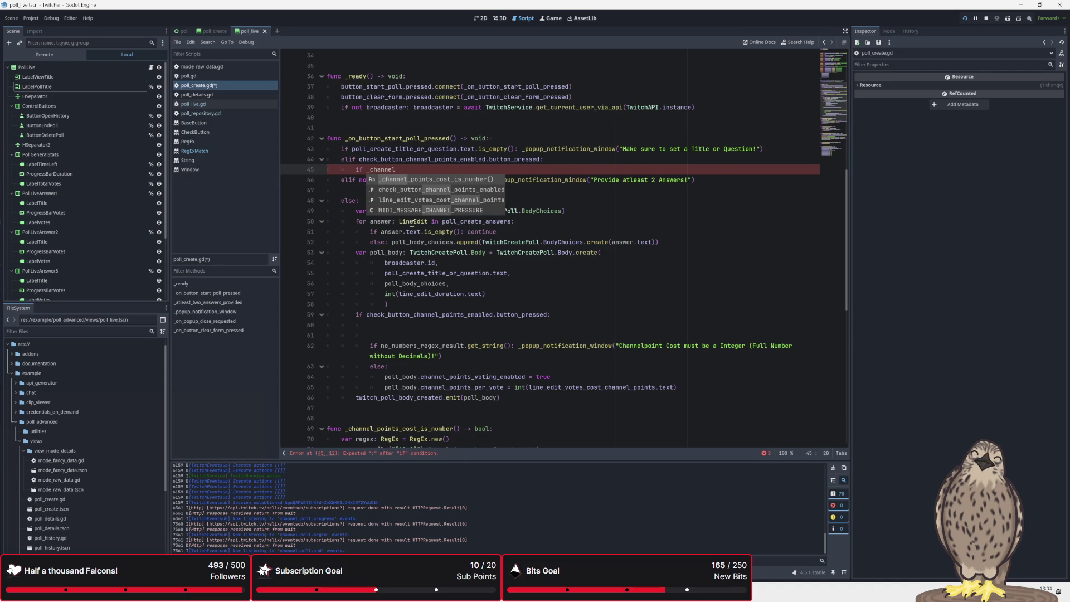
{"action": "key", "text": "Return"}
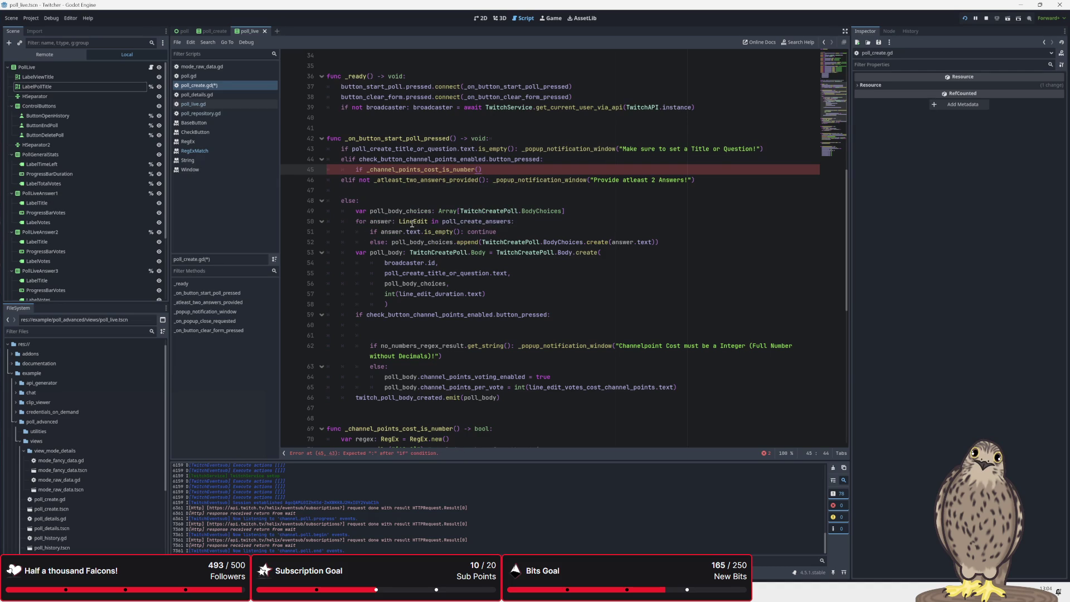
{"action": "type", "text": "pass"}
{"action": "key", "text": "Return"}
{"action": "type", "text": "else"}
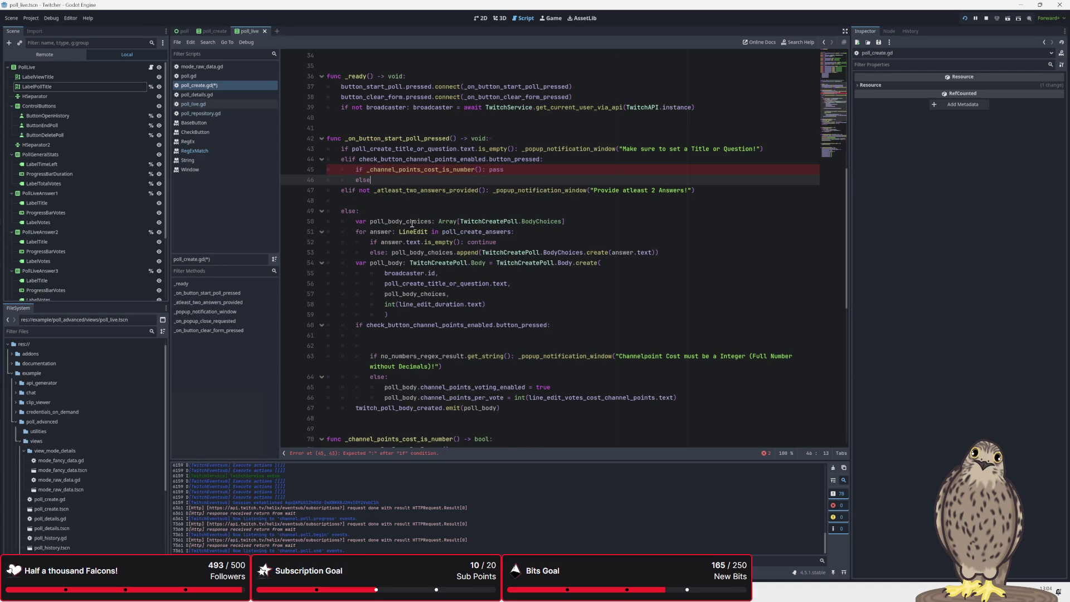
{"action": "type", "text": ": "}
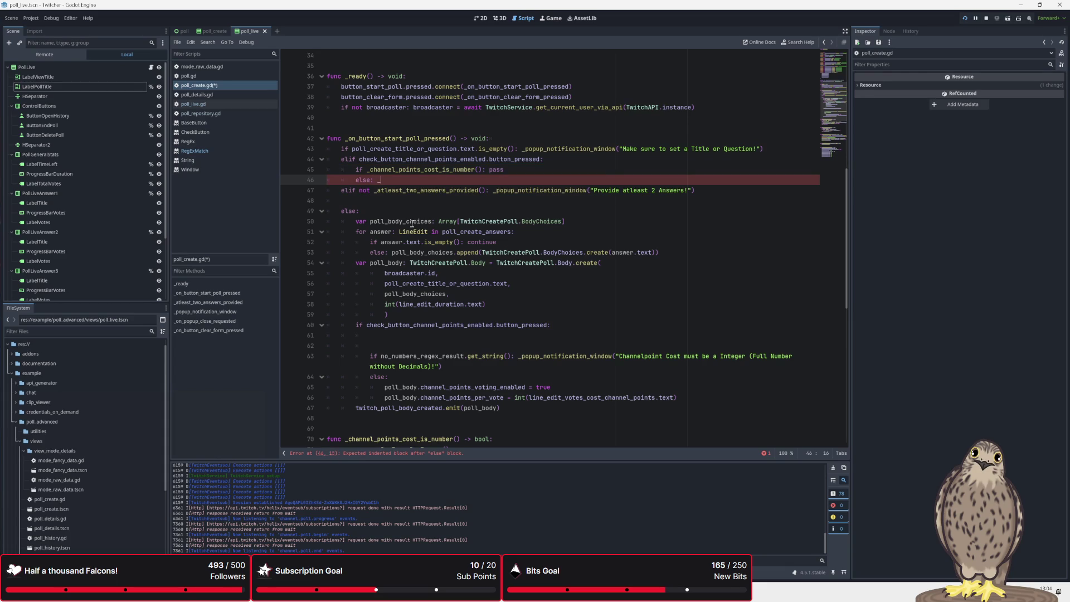
{"action": "type", "text": "_pop"}
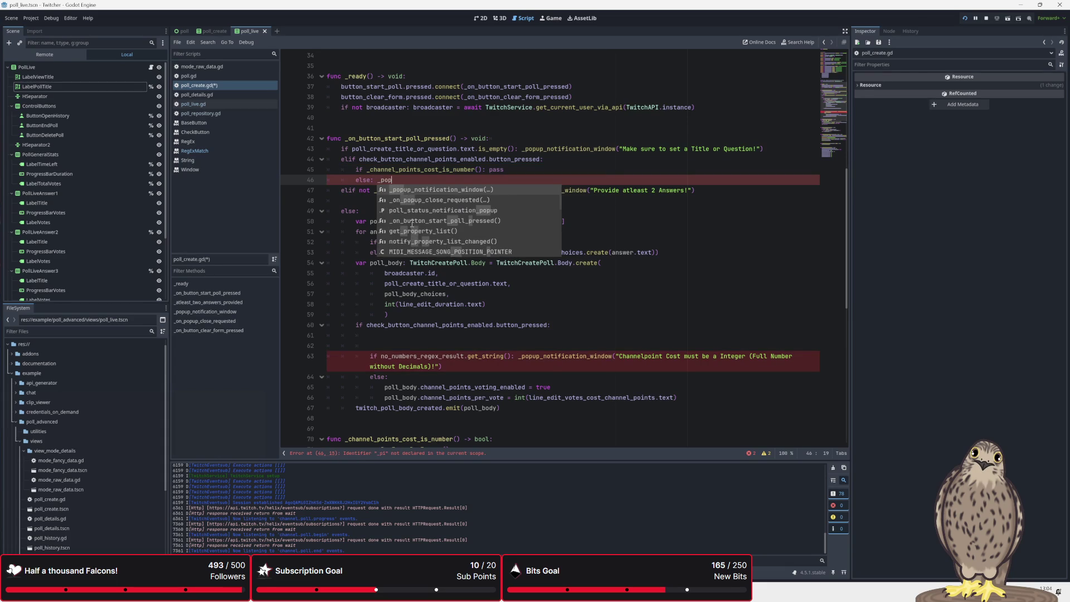
Move the 'Channelpoint Cost must be a Integer (Full Number without Decimals)!' message into line 46's popup call
{"action": "key", "text": "Return"}
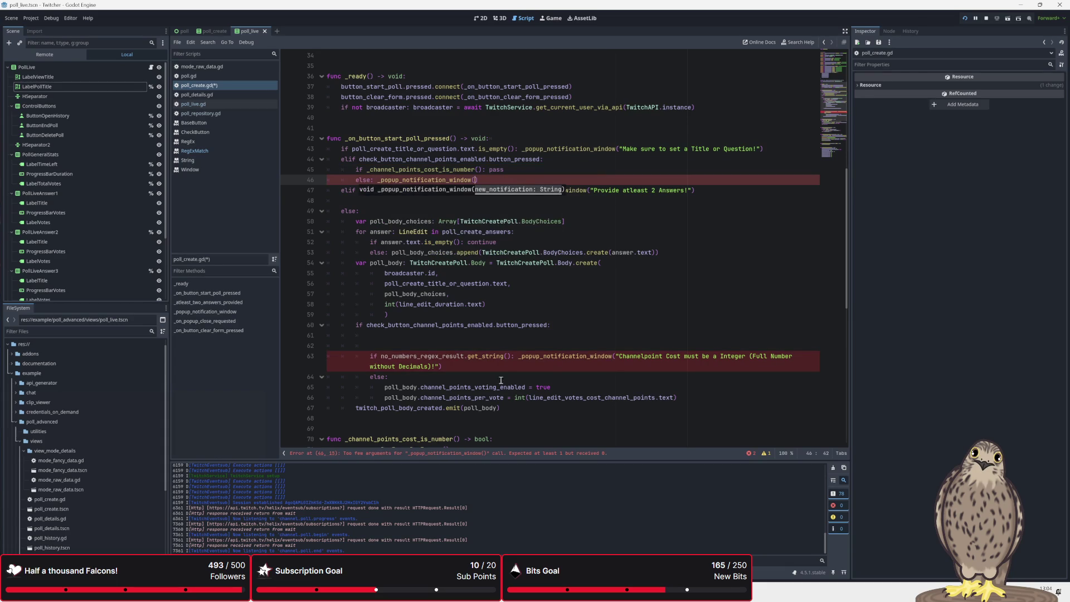
{"action": "left_click", "coordinate": [622, 367]}
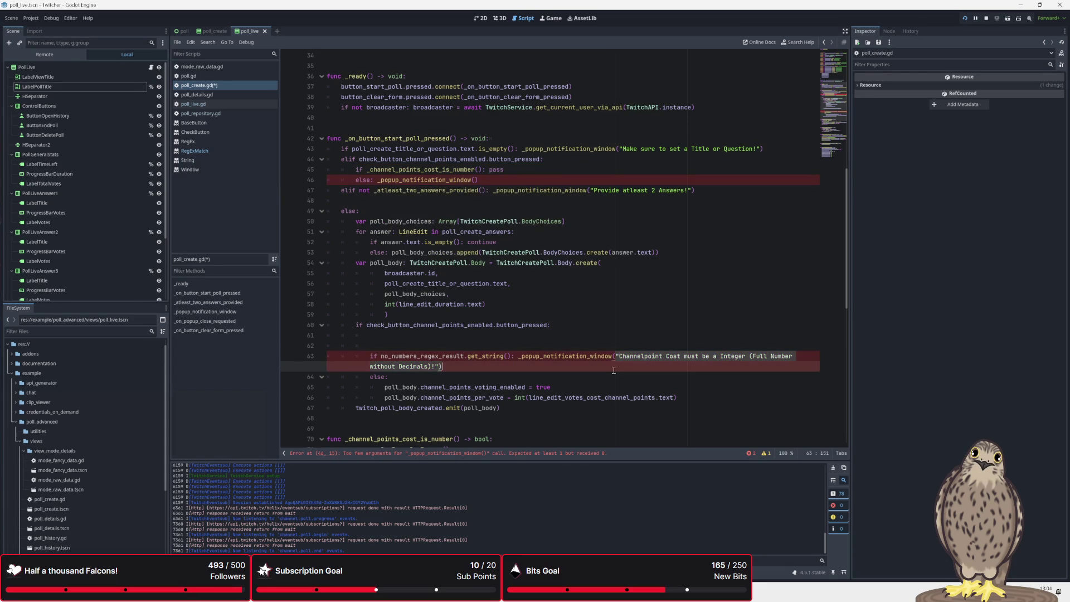
{"action": "key", "text": "BackSpace"}
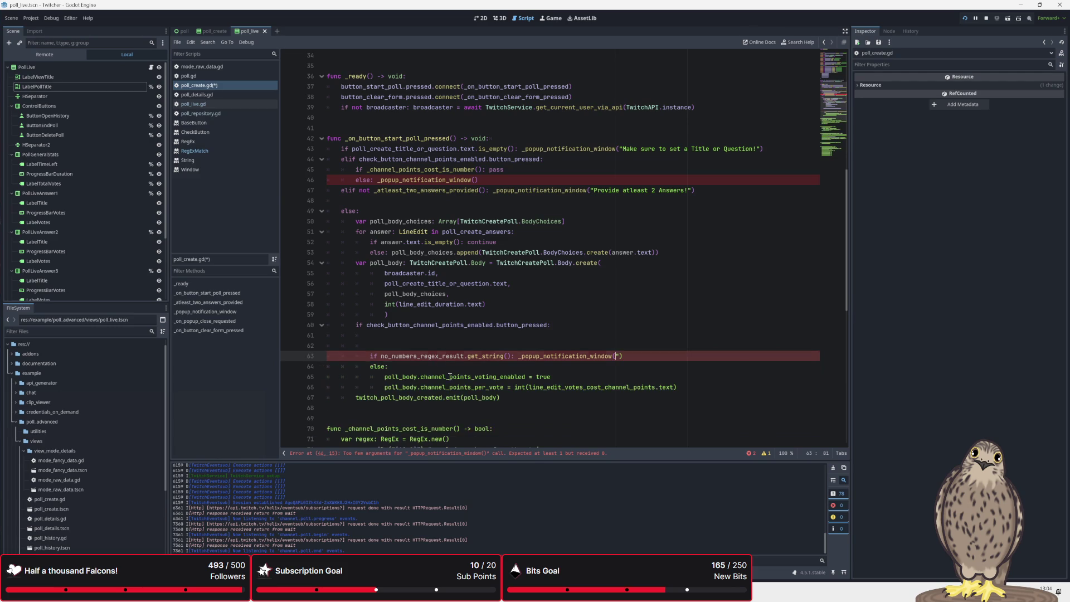
{"action": "left_click", "coordinate": [475, 179]}
{"action": "type", "text": "\"Channelpoint Cost must be a Integer (Full Number without Decimals)!"}
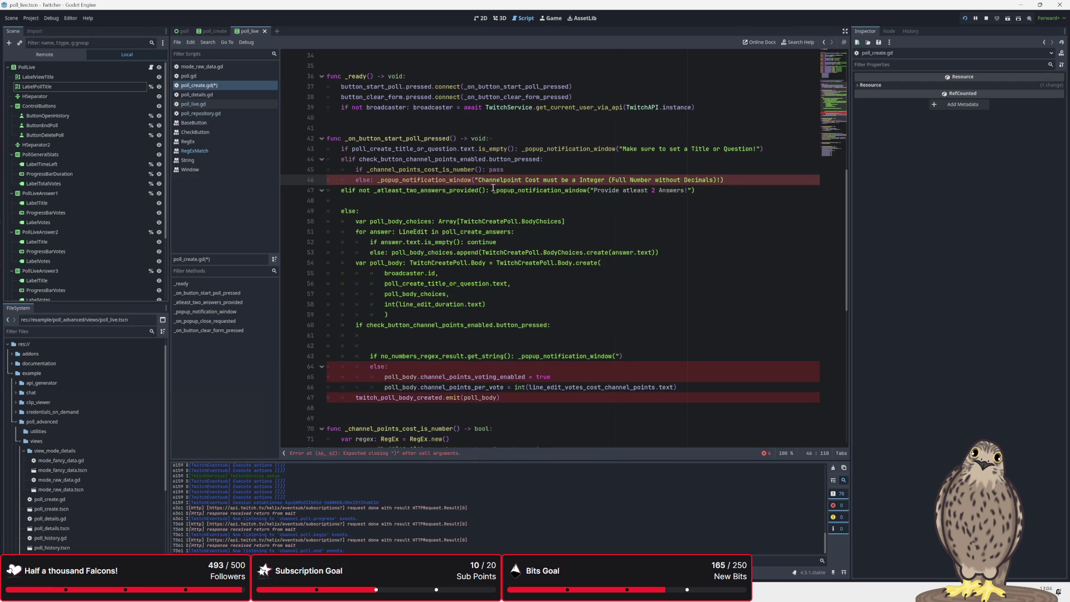
{"action": "left_click", "coordinate": [478, 180]}
{"action": "type", "text": "\")"}
Delete the leftover regex check and its else from lines 63–64
{"action": "left_click", "coordinate": [511, 366]}
{"action": "left_click", "coordinate": [622, 355]}
{"action": "key", "text": "BackSpace"}
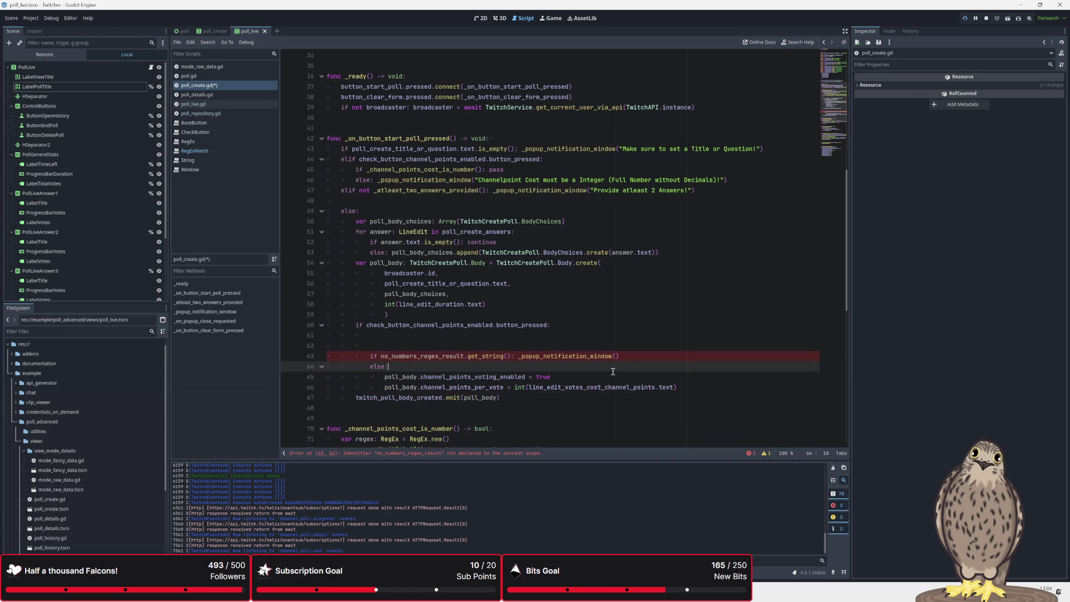
{"action": "left_click_drag", "start_coordinate": [390, 367], "coordinate": [284, 352]}
{"action": "key", "text": "BackSpace"}
{"action": "key", "text": "BackSpace"}
{"action": "key", "text": "BackSpace"}
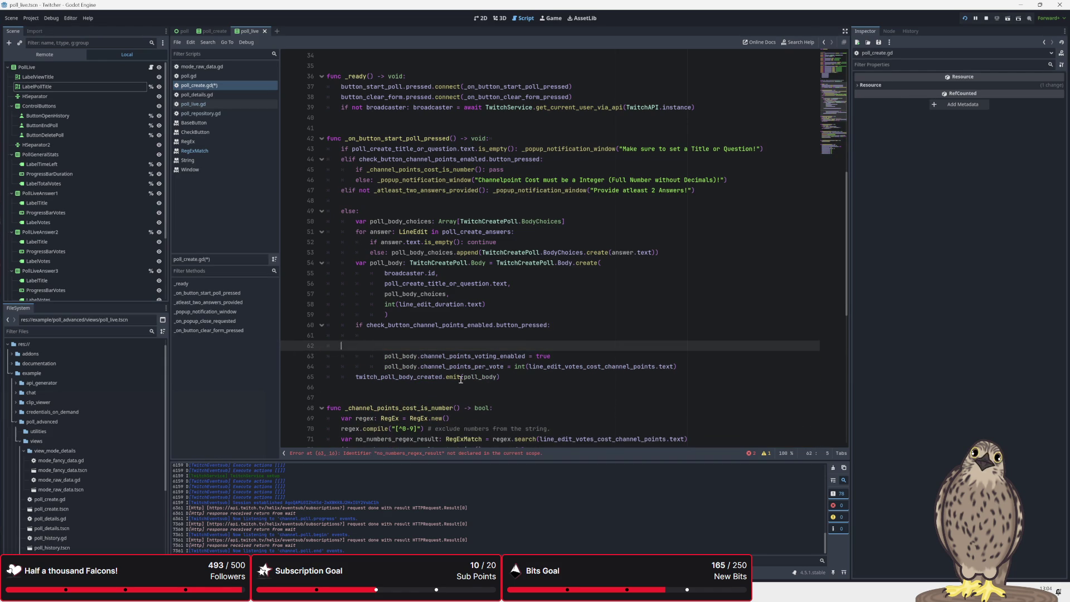
Delete the blank lines and dedent voting_enabled and per_vote under the checkbox condition
{"action": "key", "text": "BackSpace"}
{"action": "key", "text": "Down"}
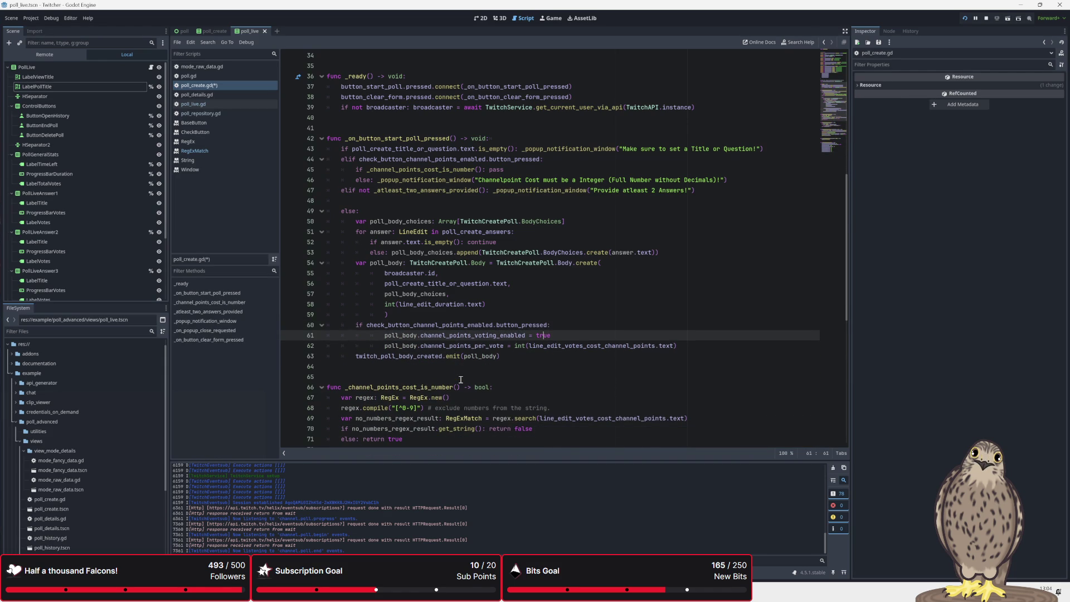
{"action": "key", "text": "shift+Down"}
{"action": "key", "text": "shift+Tab"}
{"action": "key", "text": "Home"}
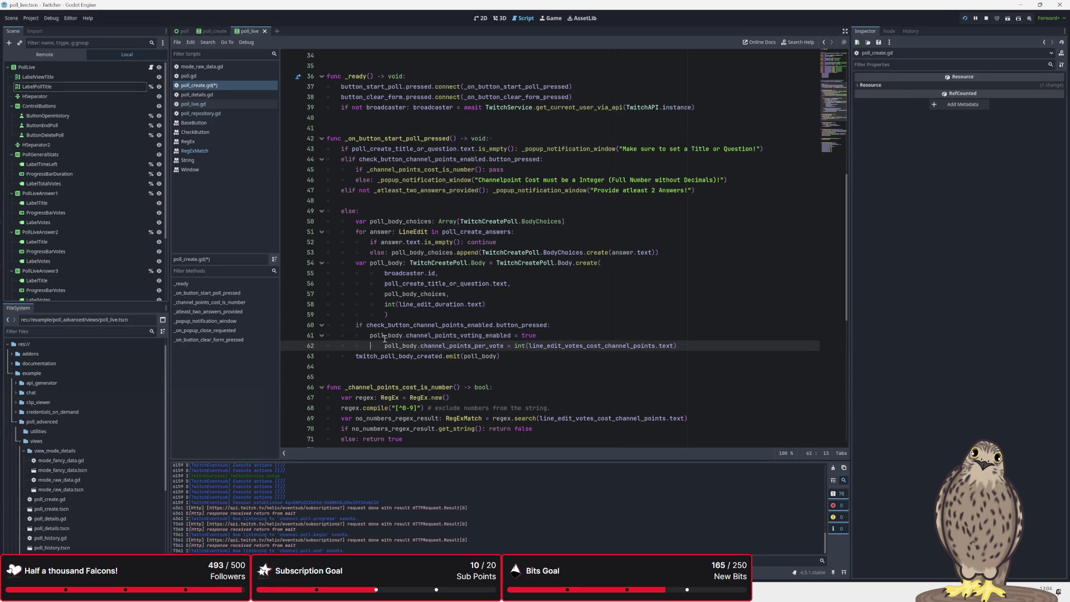
{"action": "left_click", "coordinate": [362, 201]}
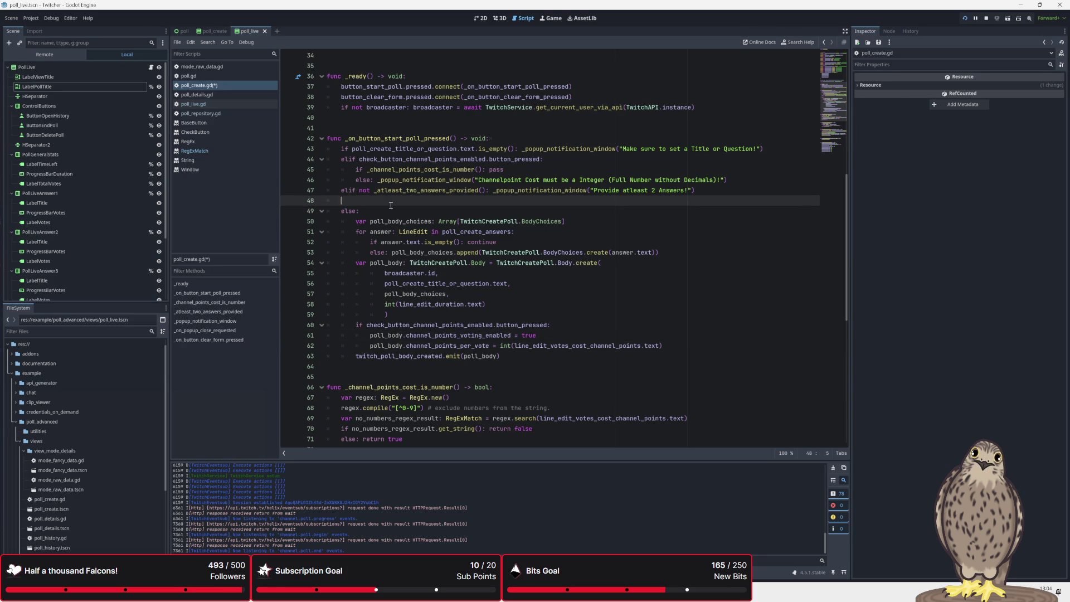
{"action": "scroll", "coordinate": [339, 269], "scroll_direction": "up", "scroll_amount": 1}
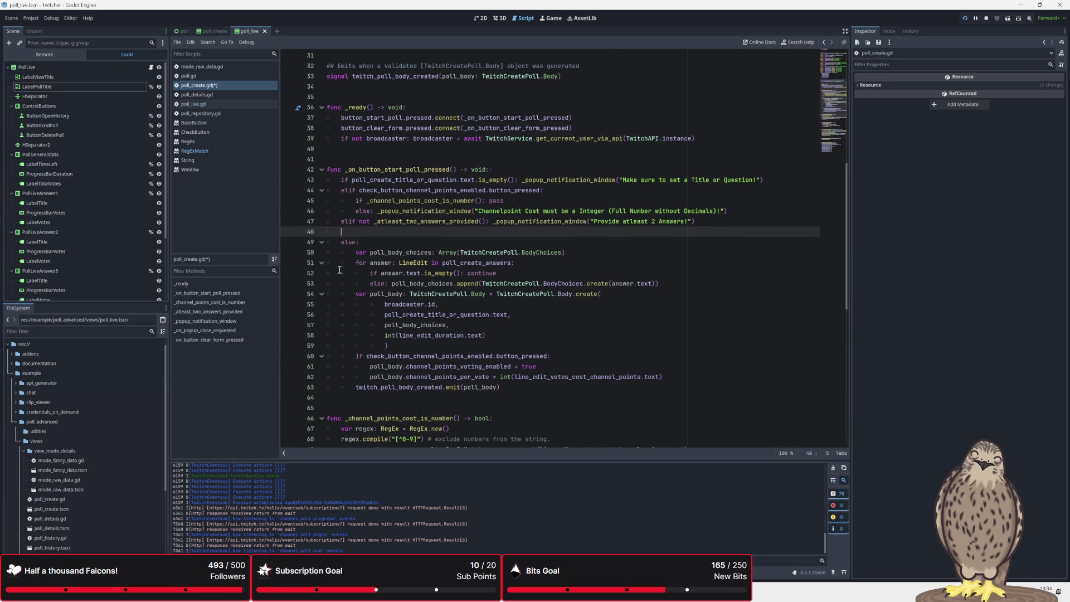
{"action": "key", "text": "BackSpace"}
{"action": "key", "text": "BackSpace"}
Review the answer loop, channel-points condition, answers check and button_pressed usage in the handler
{"action": "left_click", "coordinate": [488, 262]}
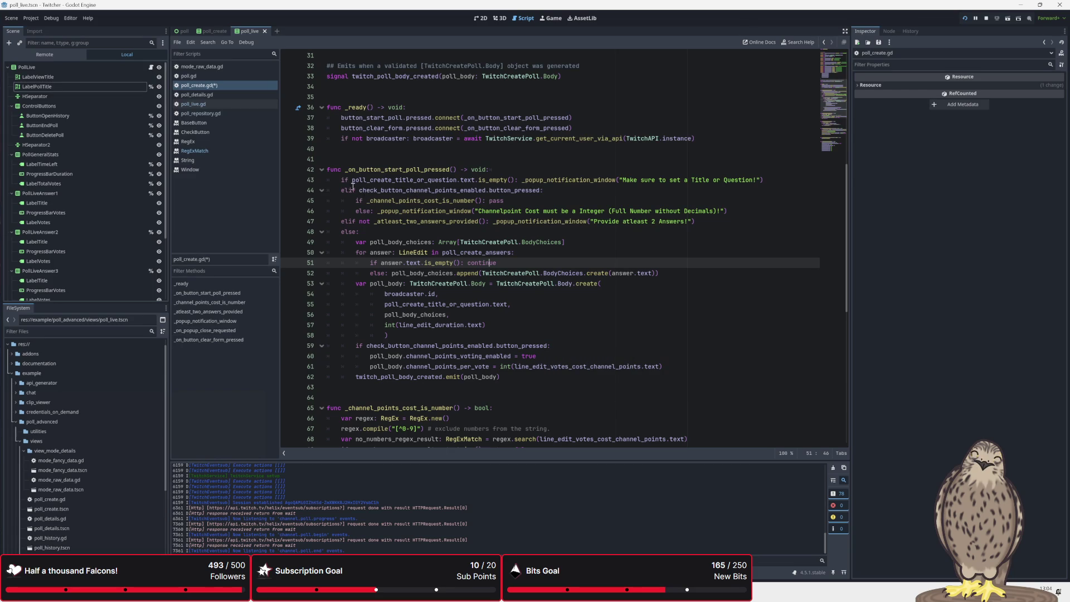
{"action": "left_click_drag", "start_coordinate": [359, 190], "coordinate": [544, 192]}
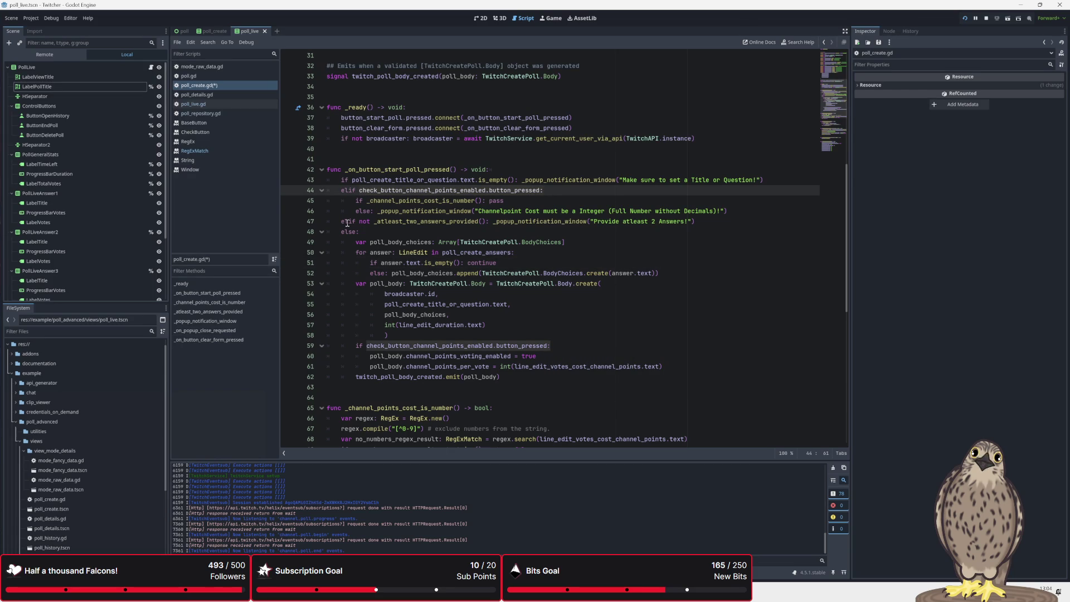
{"action": "left_click_drag", "start_coordinate": [347, 221], "coordinate": [374, 230]}
{"action": "left_click", "coordinate": [374, 232]}
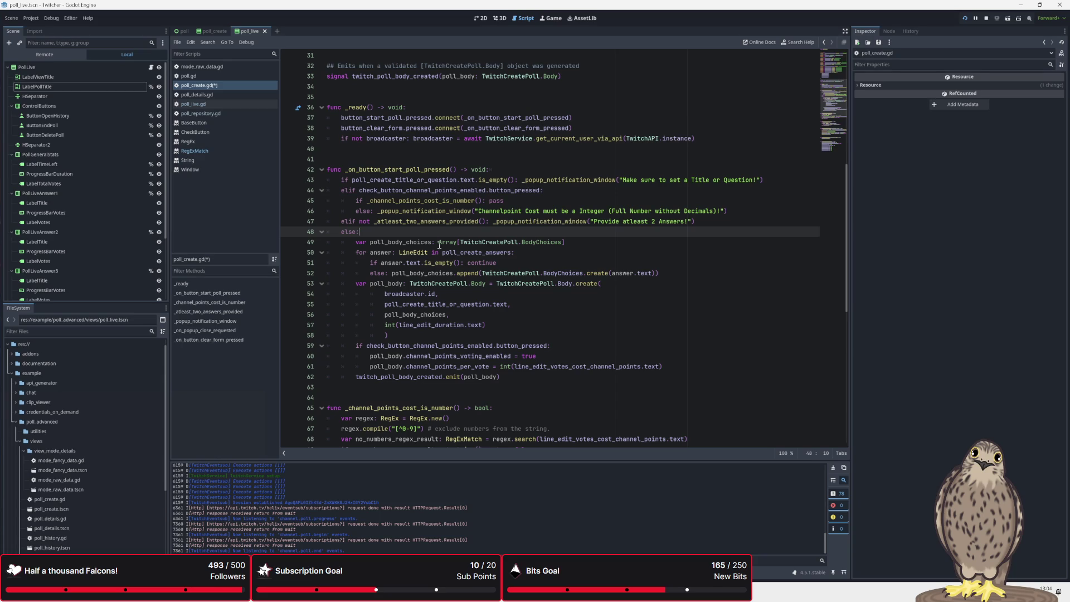
{"action": "scroll", "coordinate": [448, 294], "scroll_direction": "up", "scroll_amount": 1}
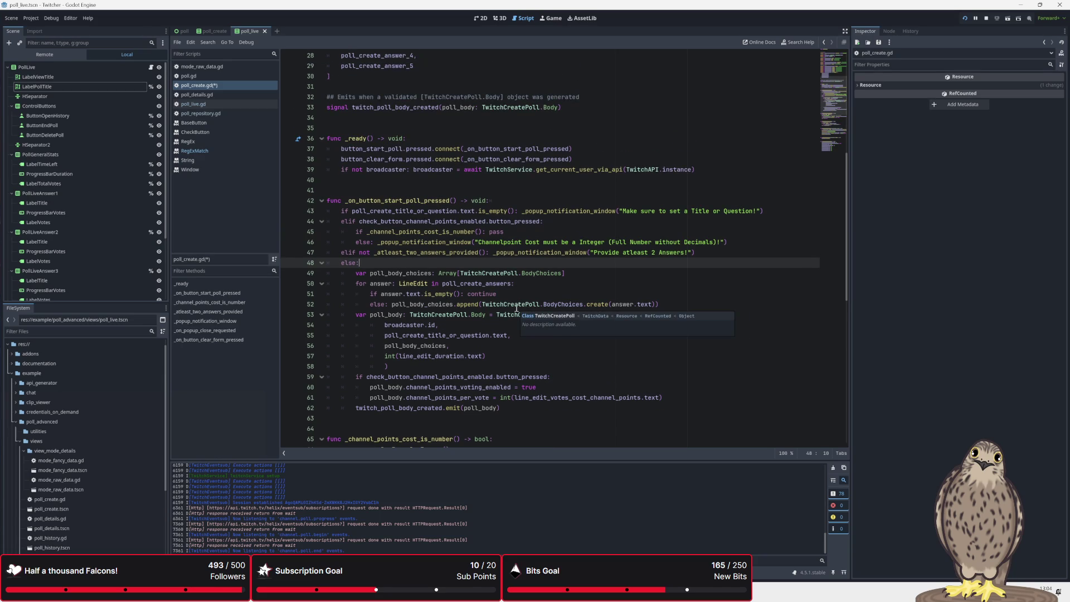
{"action": "mouse_move", "coordinate": [516, 309]}
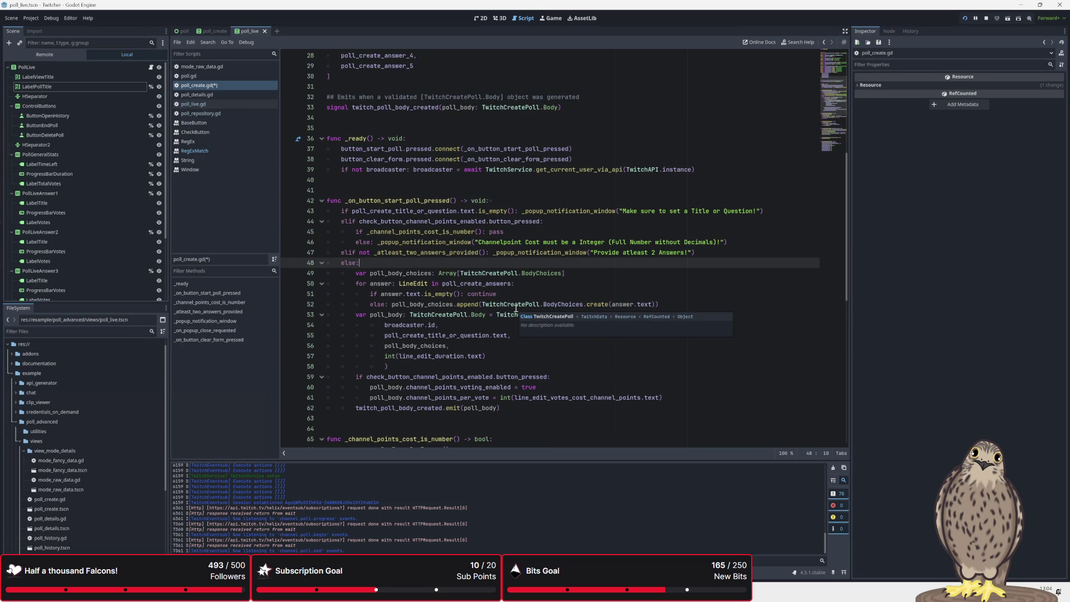
{"action": "left_click", "coordinate": [499, 377]}
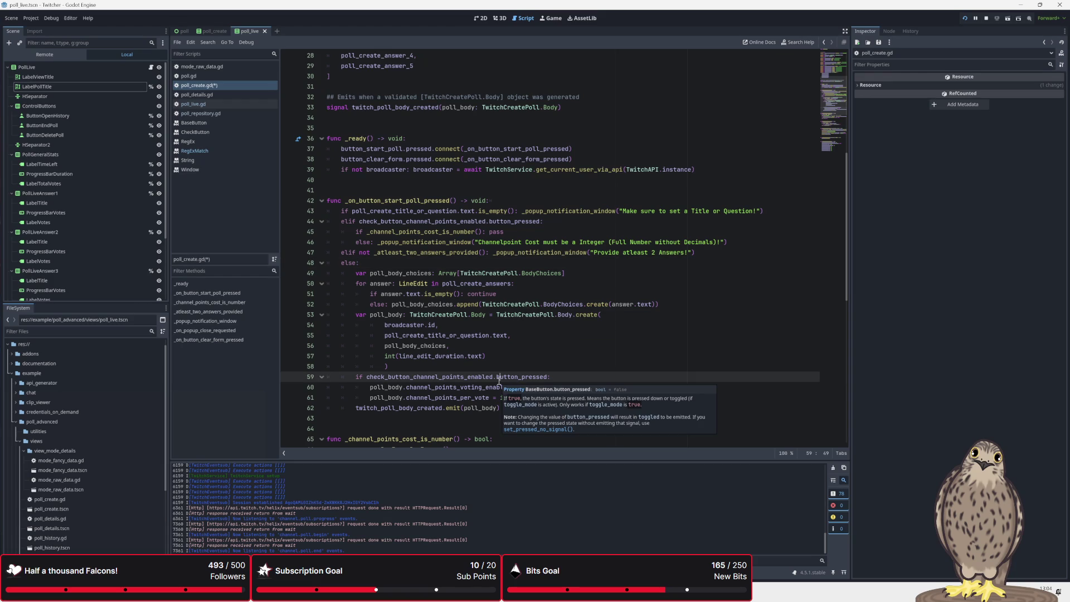
{"action": "left_click", "coordinate": [500, 366]}
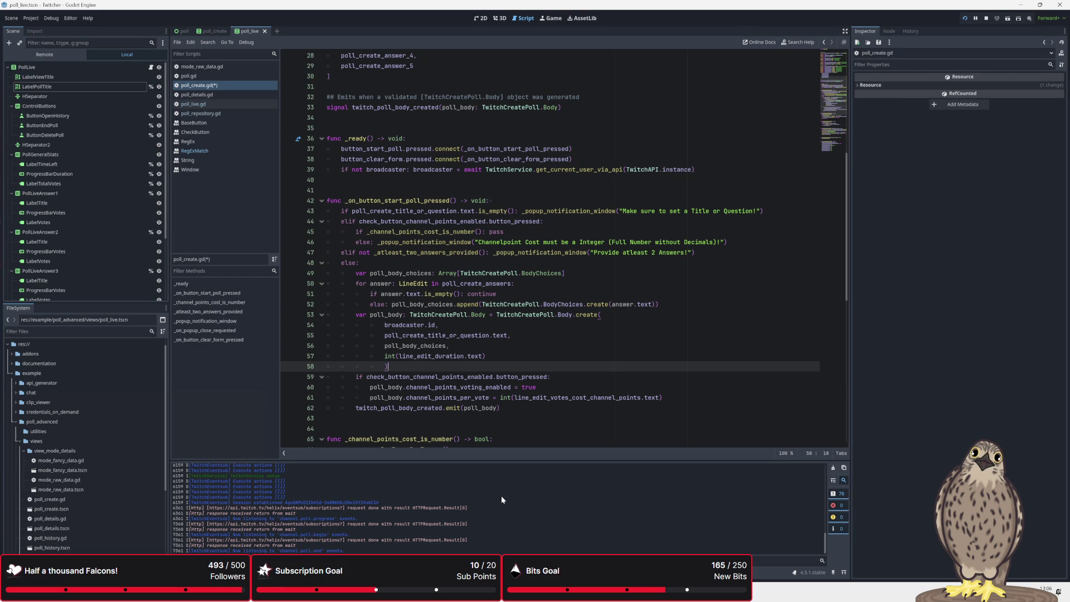
{"action": "scroll", "coordinate": [378, 389], "scroll_direction": "down", "scroll_amount": 2}
{"action": "scroll", "coordinate": [377, 389], "scroll_direction": "up", "scroll_amount": 3}
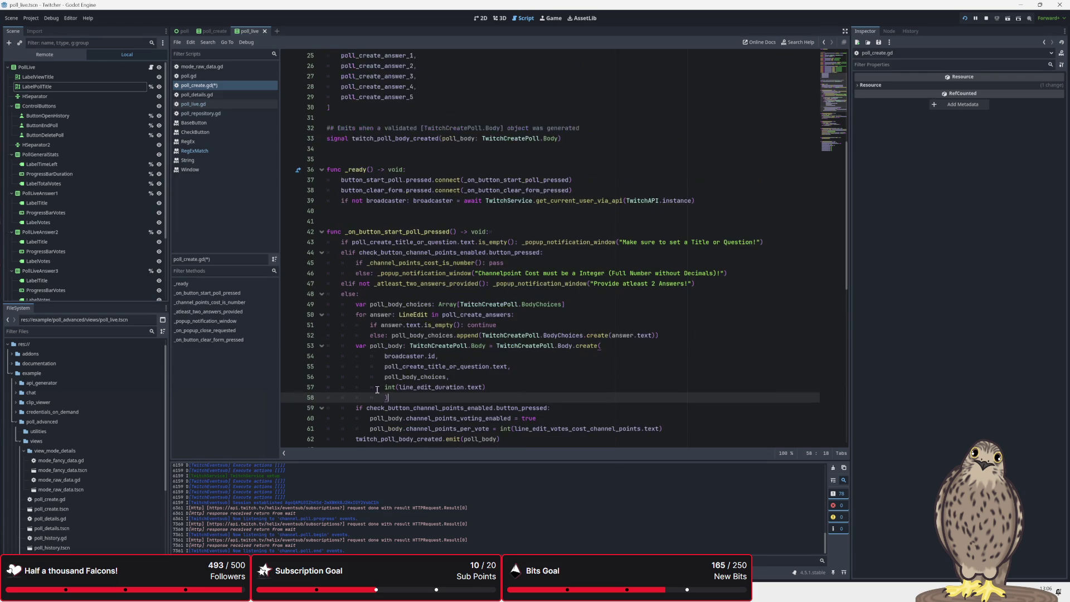
{"action": "scroll", "coordinate": [378, 389], "scroll_direction": "down", "scroll_amount": 1}
{"action": "left_click", "coordinate": [382, 273]}
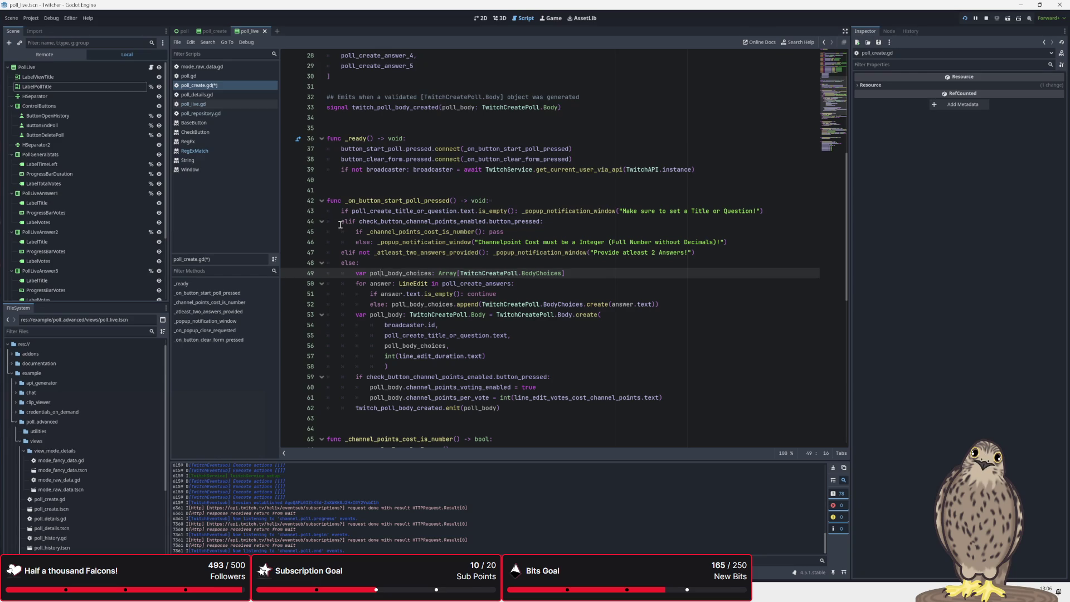
{"action": "left_click", "coordinate": [488, 264]}
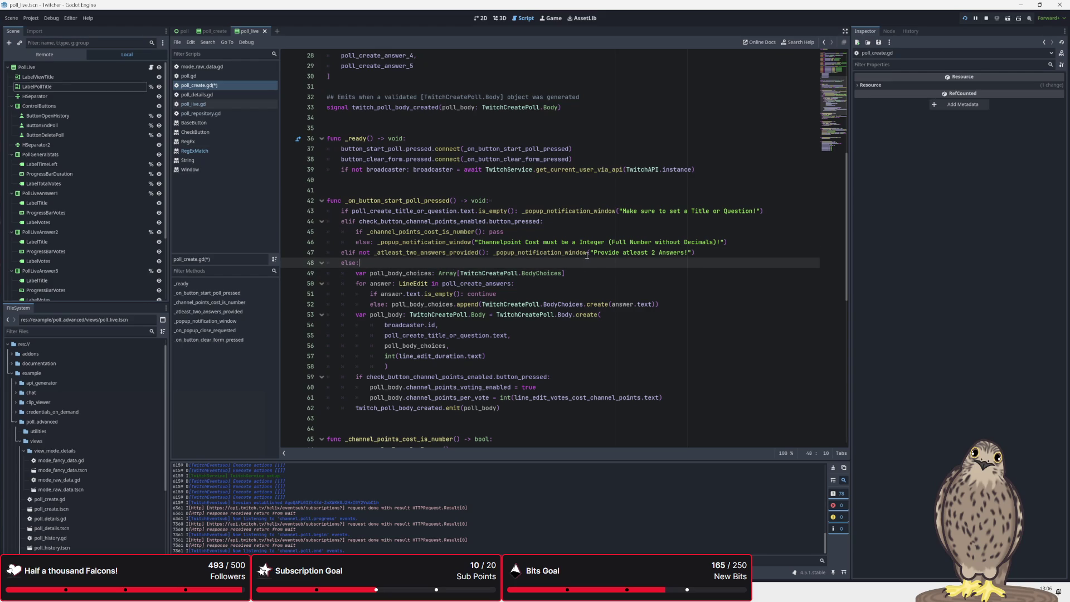
{"action": "mouse_move", "coordinate": [587, 257]}
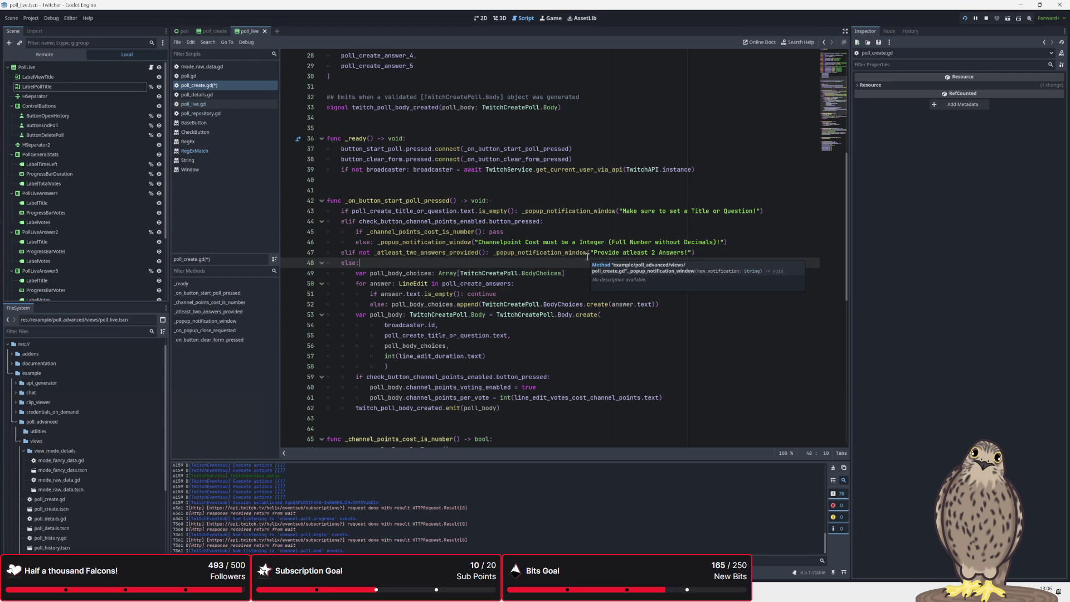
{"action": "left_click", "coordinate": [585, 273]}
{"action": "left_click", "coordinate": [580, 286]}
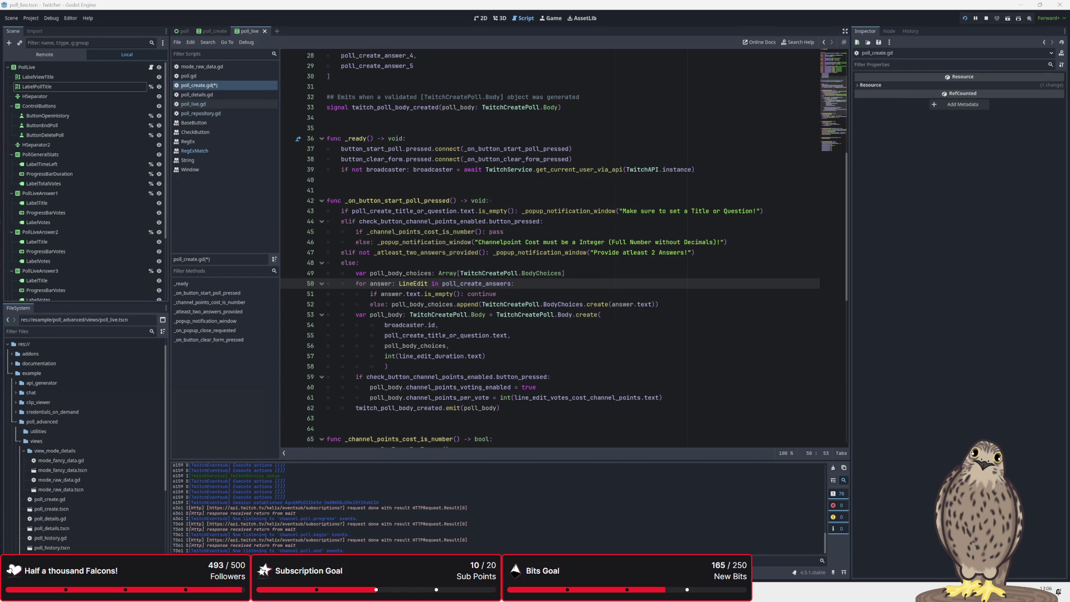
{"action": "left_click", "coordinate": [547, 367]}
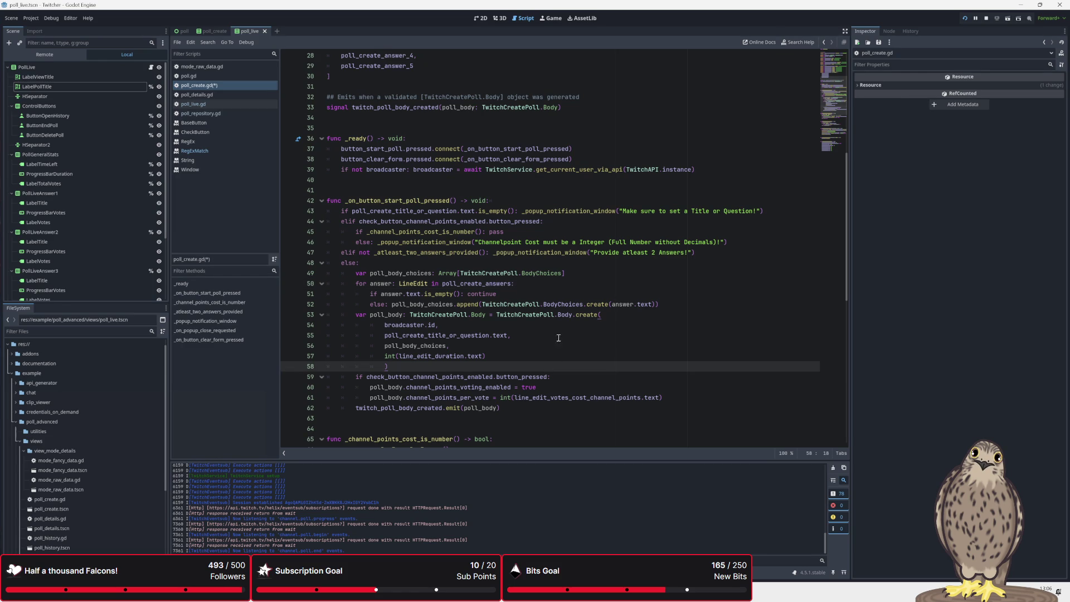
{"action": "scroll", "coordinate": [552, 355], "scroll_direction": "up", "scroll_amount": 1}
{"action": "left_click", "coordinate": [521, 273]}
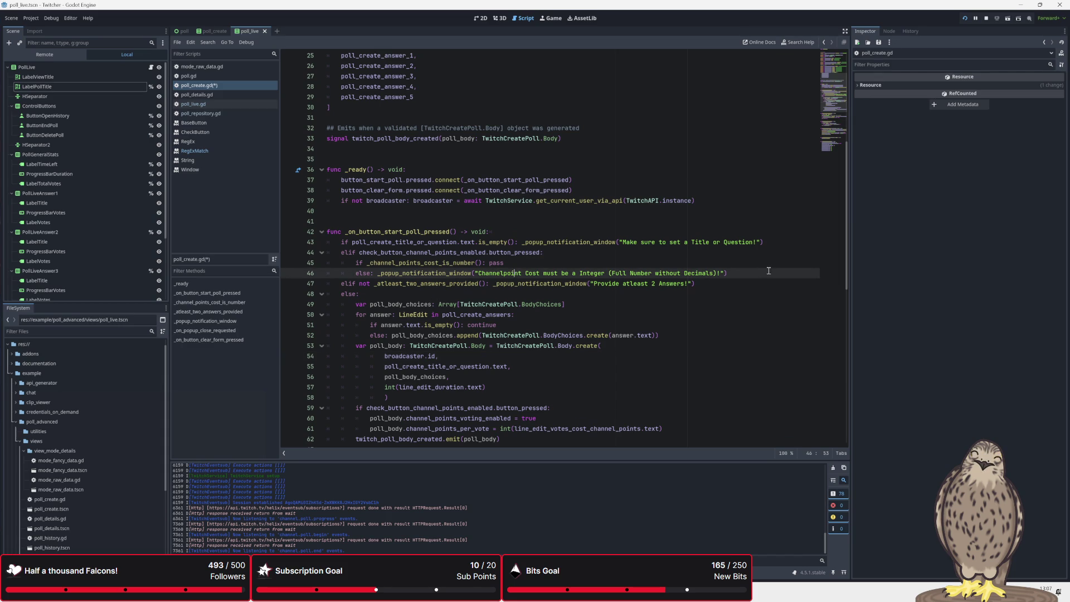
{"action": "left_click", "coordinate": [557, 273]}
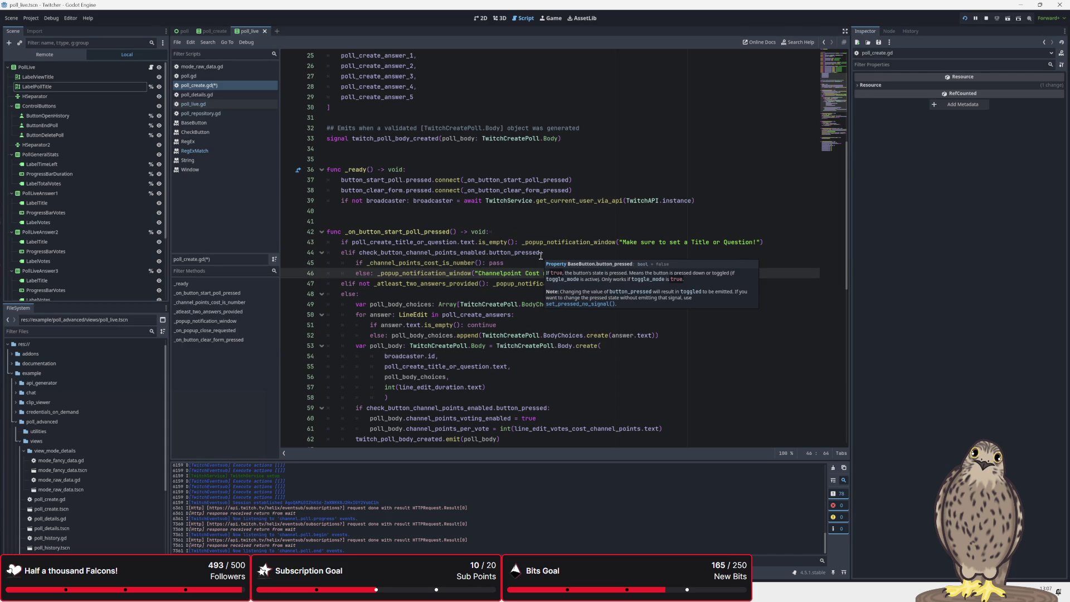
{"action": "left_click", "coordinate": [536, 260]}
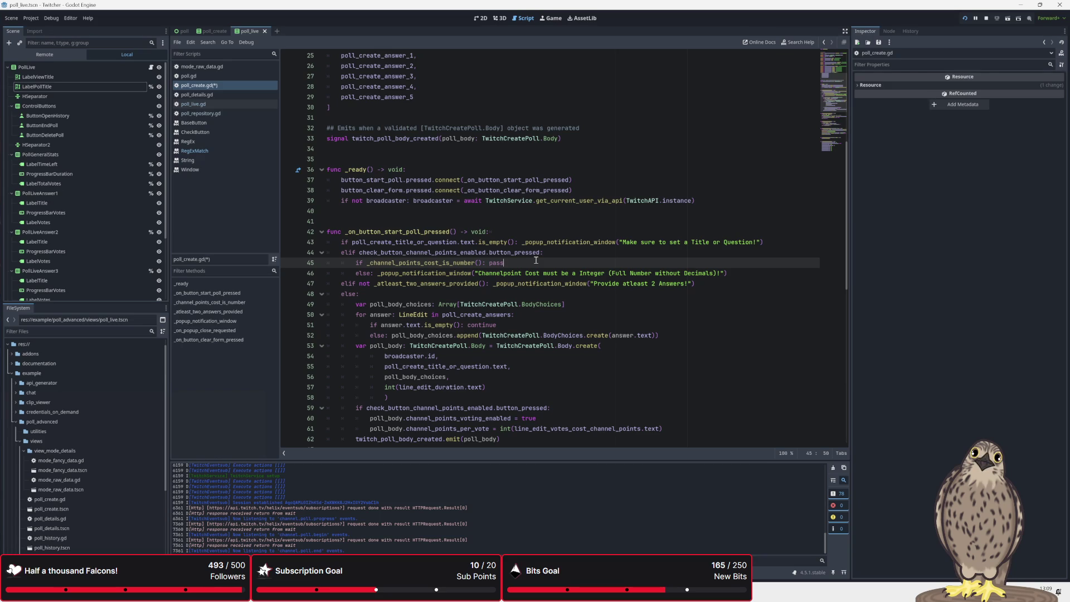
Remove the channel-points-enabled condition from the elif on line 44
{"action": "left_click", "coordinate": [529, 273]}
{"action": "left_click", "coordinate": [528, 292]}
{"action": "left_click", "coordinate": [536, 283]}
{"action": "scroll", "coordinate": [529, 281], "scroll_direction": "down", "scroll_amount": 2}
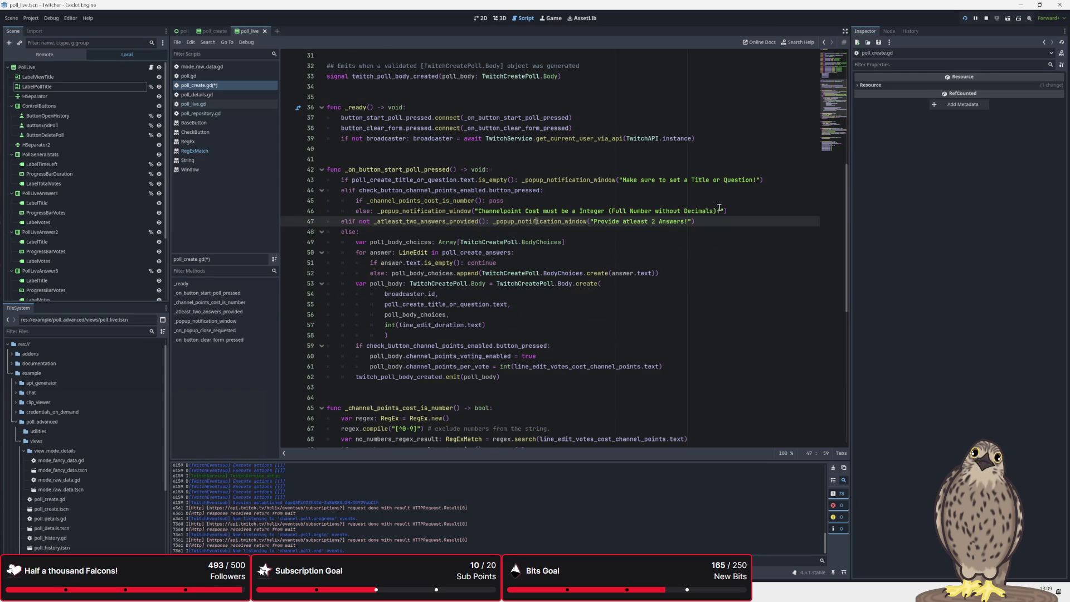
{"action": "left_click_drag", "start_coordinate": [323, 189], "coordinate": [324, 188]}
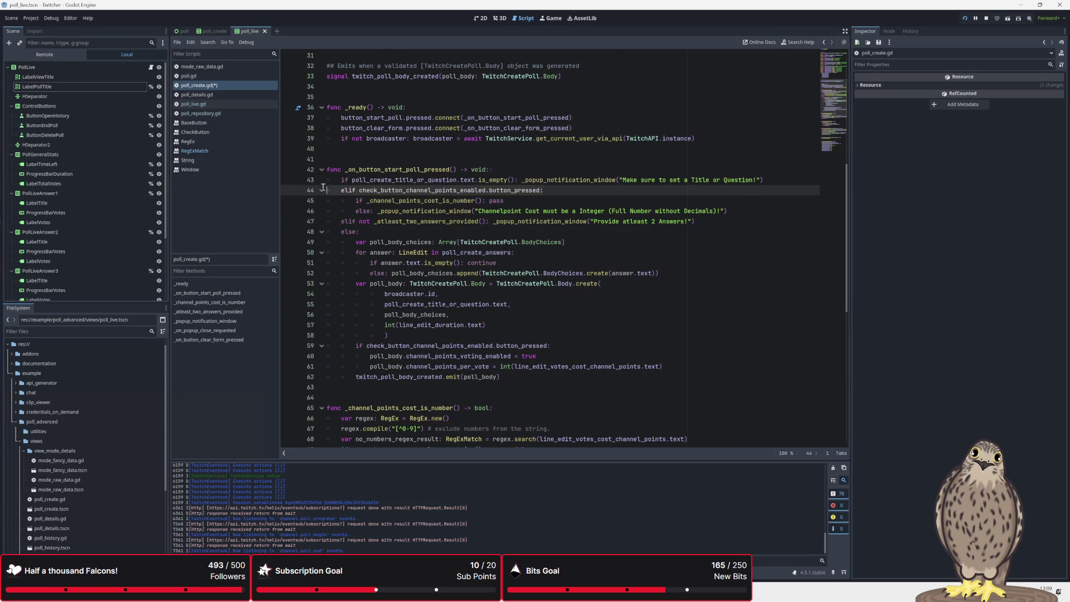
{"action": "key", "text": "End"}
{"action": "key", "text": "ctrl+shift+Left"}
{"action": "key", "text": "ctrl+shift+Left"}
{"action": "key", "text": "ctrl+shift+Left"}
{"action": "key", "text": "Delete"}
{"action": "key", "text": "Delete"}
{"action": "key", "text": "ctrl+Delete"}
{"action": "key", "text": "ctrl+Delete"}
Make line 44 read 'elif not _channel_points_cost_is_number():', then save and relaunch
{"action": "type", "text": "`"}
{"action": "key", "text": "Delete"}
{"action": "type", "text": "not"}
{"action": "key", "text": "Right"}
{"action": "key", "text": "Right"}
{"action": "key", "text": "Right"}
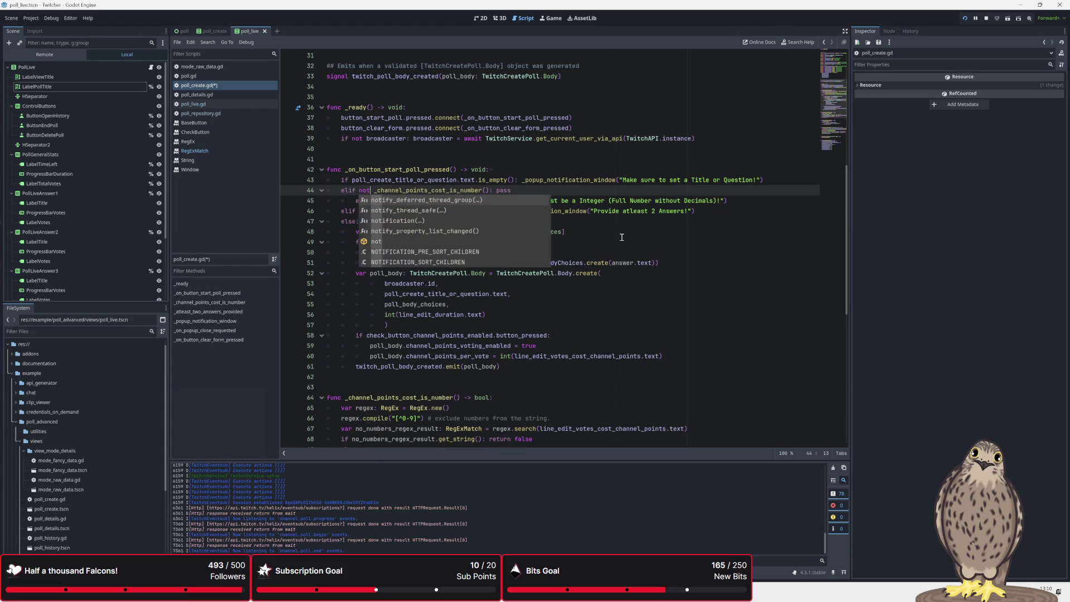
{"action": "key", "text": "Right"}
{"action": "key", "text": "Right"}
{"action": "key", "text": "Right"}
{"action": "key", "text": "Delete"}
{"action": "key", "text": "Delete"}
{"action": "key", "text": "Delete"}
{"action": "key", "text": "Delete"}
{"action": "key", "text": "Right"}
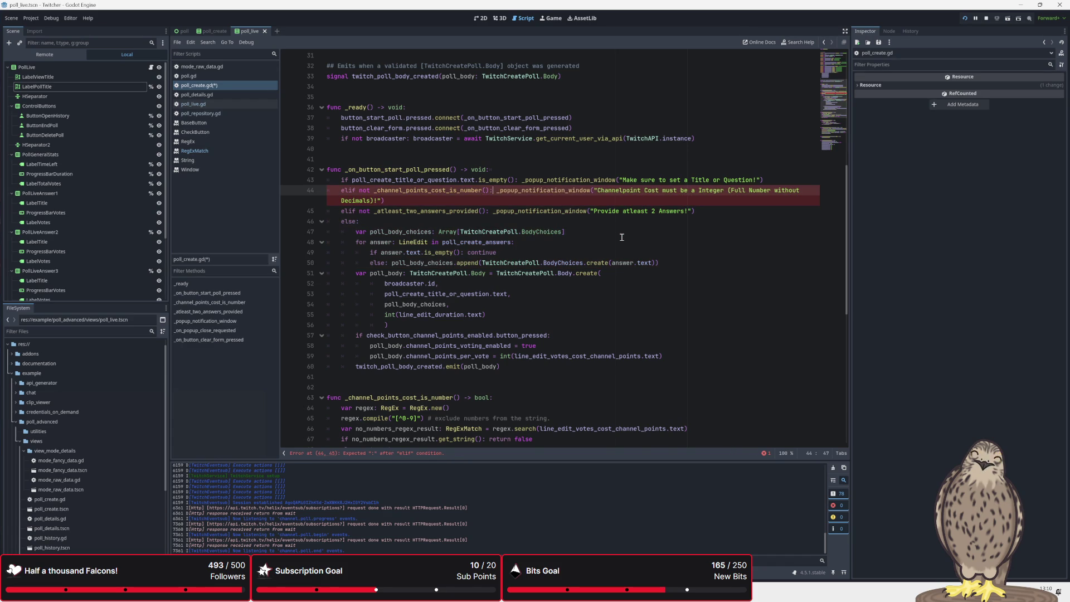
{"action": "left_click", "coordinate": [572, 223]}
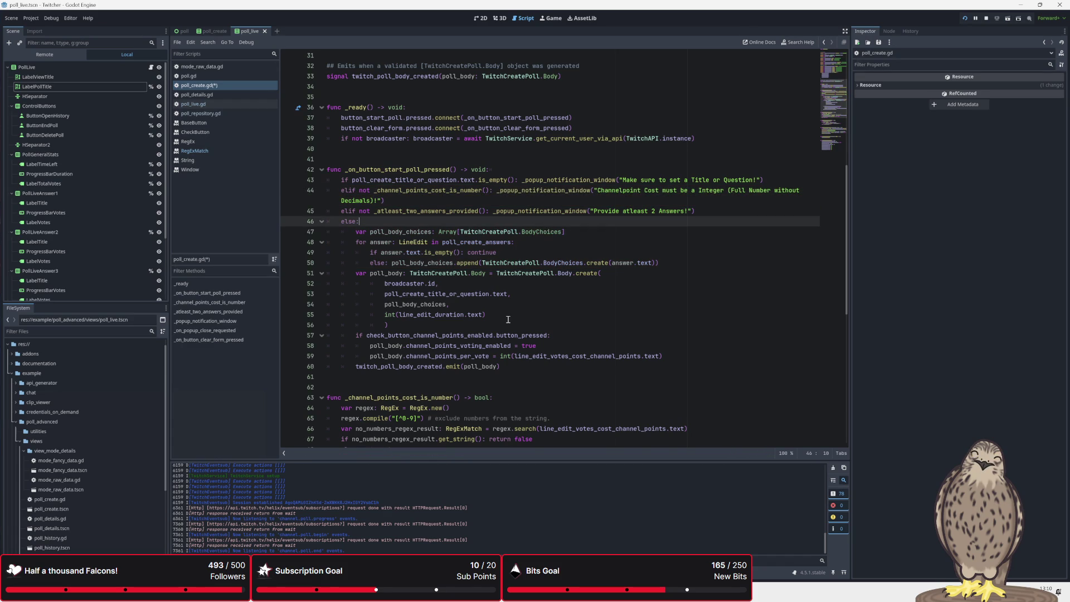
{"action": "left_click", "coordinate": [965, 18]}
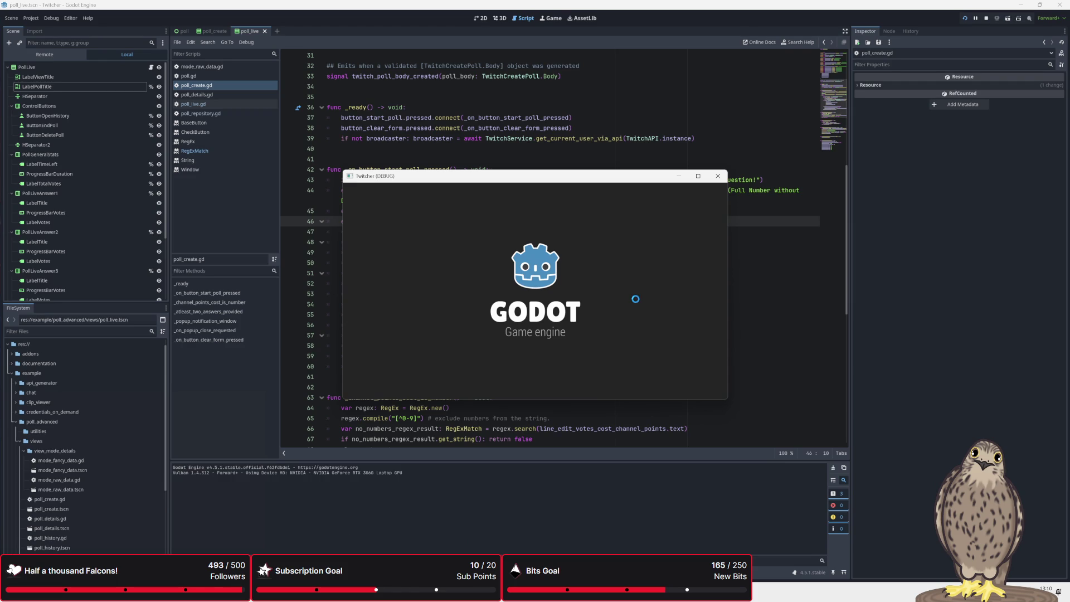
Enter price 'awdawd', title 'ad', two 'awd' answers, start the poll and dismiss the integer error
{"action": "left_click", "coordinate": [419, 262]}
{"action": "type", "text": "awdawd"}
{"action": "left_click", "coordinate": [419, 285]}
{"action": "type", "text": "a"}
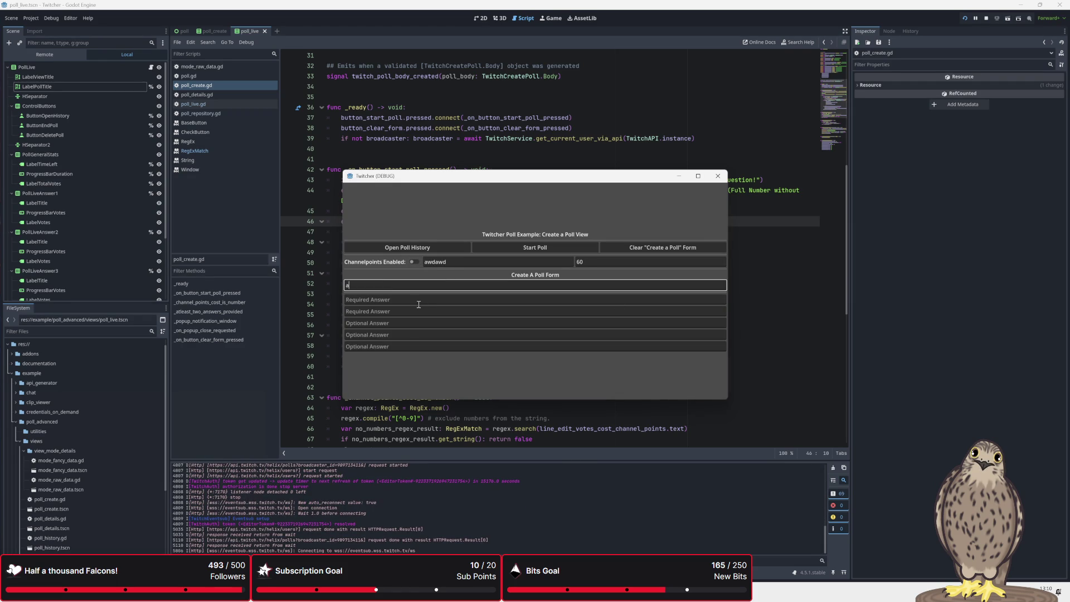
{"action": "type", "text": "d"}
{"action": "left_click", "coordinate": [418, 301]}
{"action": "type", "text": "awd"}
{"action": "left_click", "coordinate": [429, 311]}
{"action": "type", "text": "awd"}
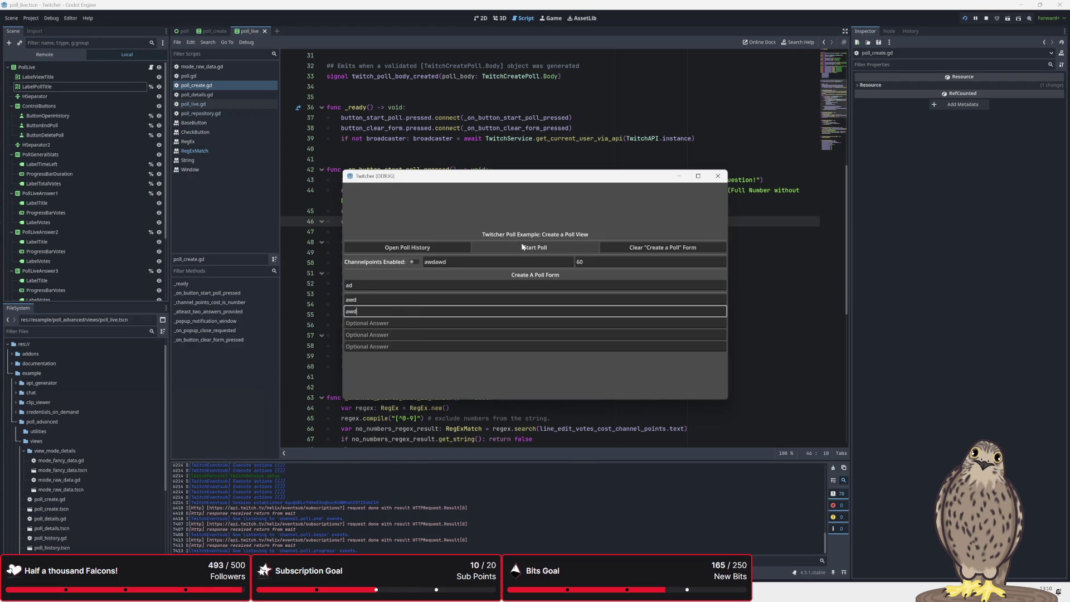
{"action": "left_click_drag", "start_coordinate": [524, 175], "coordinate": [732, 279]}
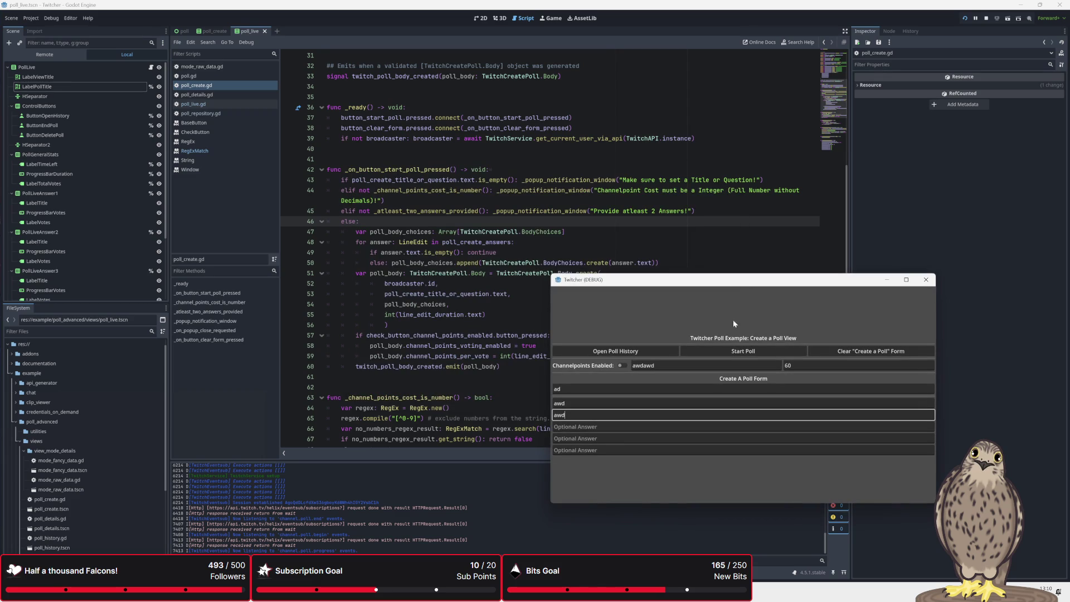
{"action": "left_click", "coordinate": [722, 349]}
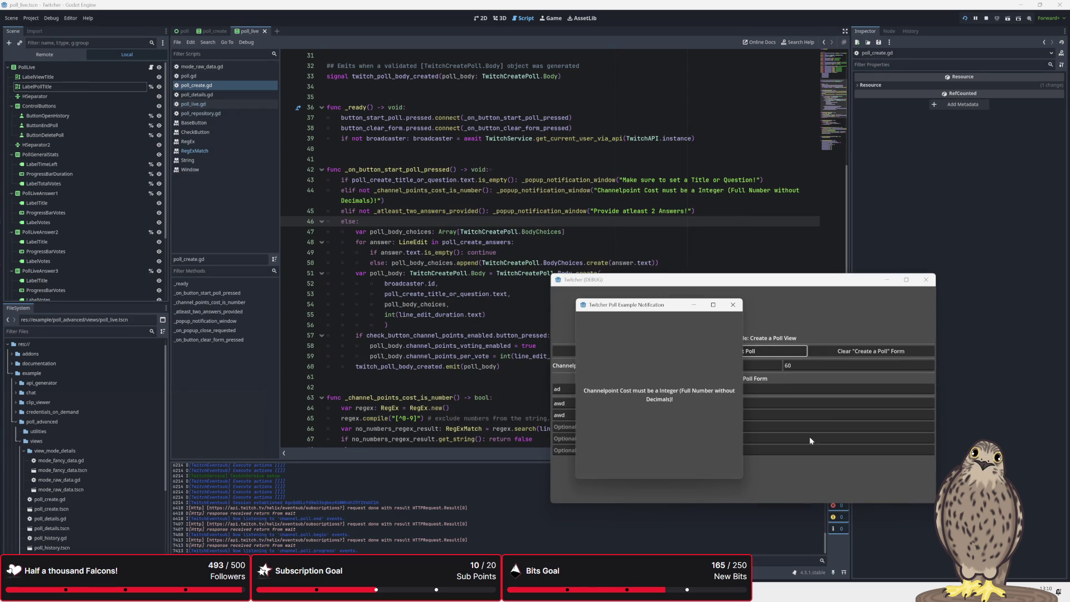
{"action": "left_click", "coordinate": [734, 305]}
Toggle the channel-points switch, then begin a '# TODO:' comment at the end of line 44
{"action": "left_click", "coordinate": [624, 365]}
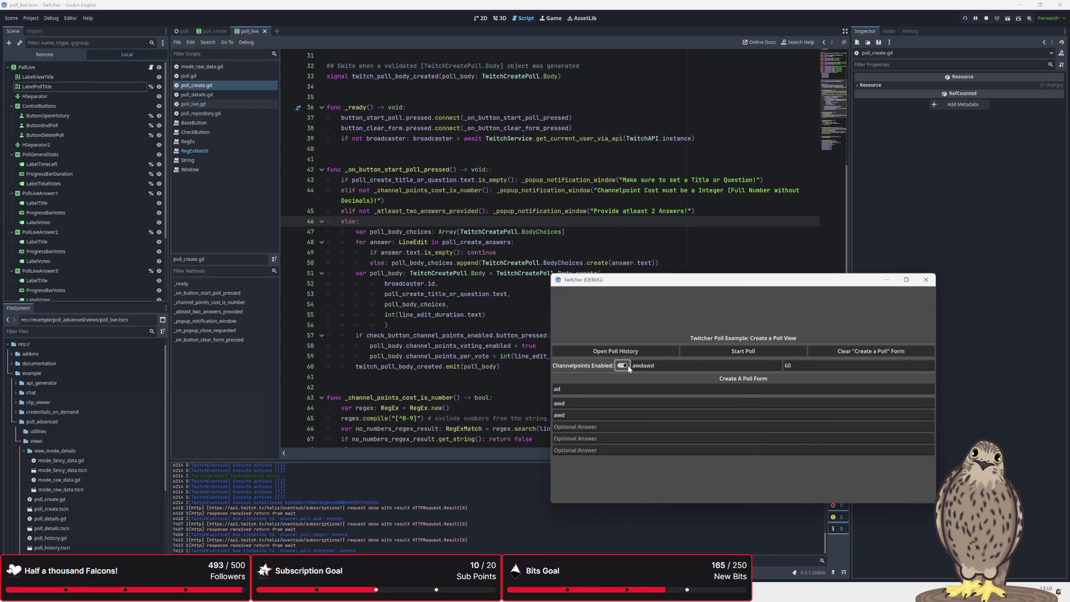
{"action": "left_click", "coordinate": [662, 367]}
{"action": "left_click", "coordinate": [420, 180]}
{"action": "left_click", "coordinate": [419, 200]}
{"action": "type", "text": "#"}
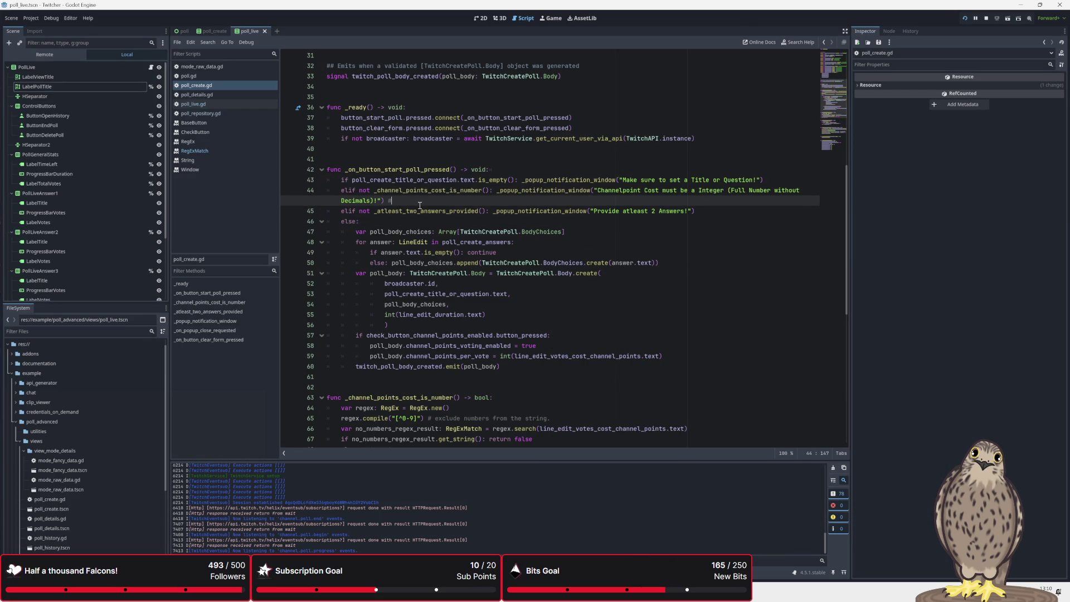
{"action": "type", "text": " TODO:"}
Comment line 44: 'This will also execute if the Channel Point votes are disabled. Check of Input regardless of state.'
{"action": "key", "text": "BackSpace"}
{"action": "key", "text": "BackSpace"}
{"action": "key", "text": "BackSpace"}
{"action": "type", "text": "This will als"}
{"action": "type", "text": "o f"}
{"action": "key", "text": "BackSpace"}
{"action": "type", "text": "execut"}
{"action": "type", "text": "the "}
{"action": "type", "text": "channel_po"}
{"action": "type", "text": "ints"}
{"action": "key", "text": "BackSpace"}
{"action": "type", "text": "_"}
{"action": "key", "text": "BackSpace"}
{"action": "key", "text": "BackSpace"}
{"action": "key", "text": "BackSpace"}
{"action": "type", "text": "Channel Point "}
{"action": "type", "text": "votes are di"}
{"action": "type", "text": "sabled."}
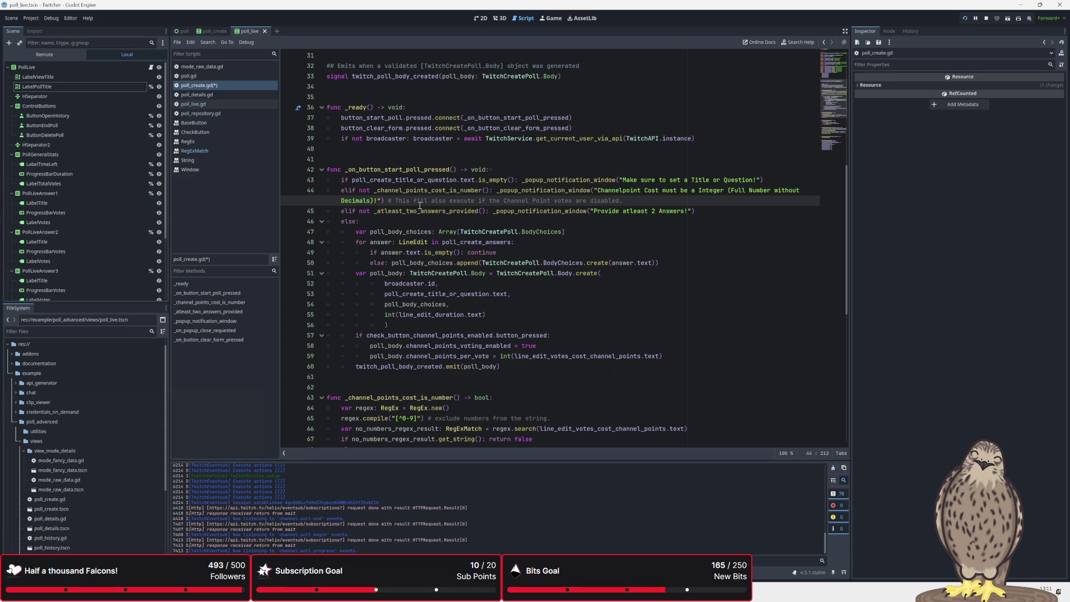
{"action": "type", "text": "Check of In"}
{"action": "type", "text": "put regard"}
{"action": "type", "text": "less of "}
{"action": "type", "text": "state."}
{"action": "left_click", "coordinate": [430, 231]}
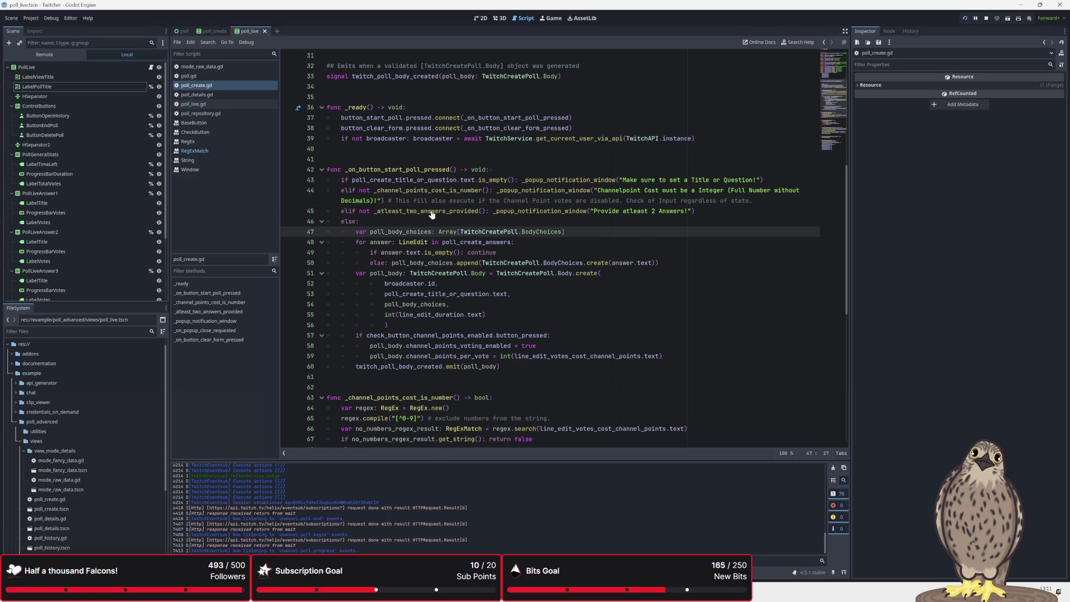
{"action": "scroll", "coordinate": [433, 189], "scroll_direction": "down", "scroll_amount": 1}
{"action": "left_click", "coordinate": [385, 165]}
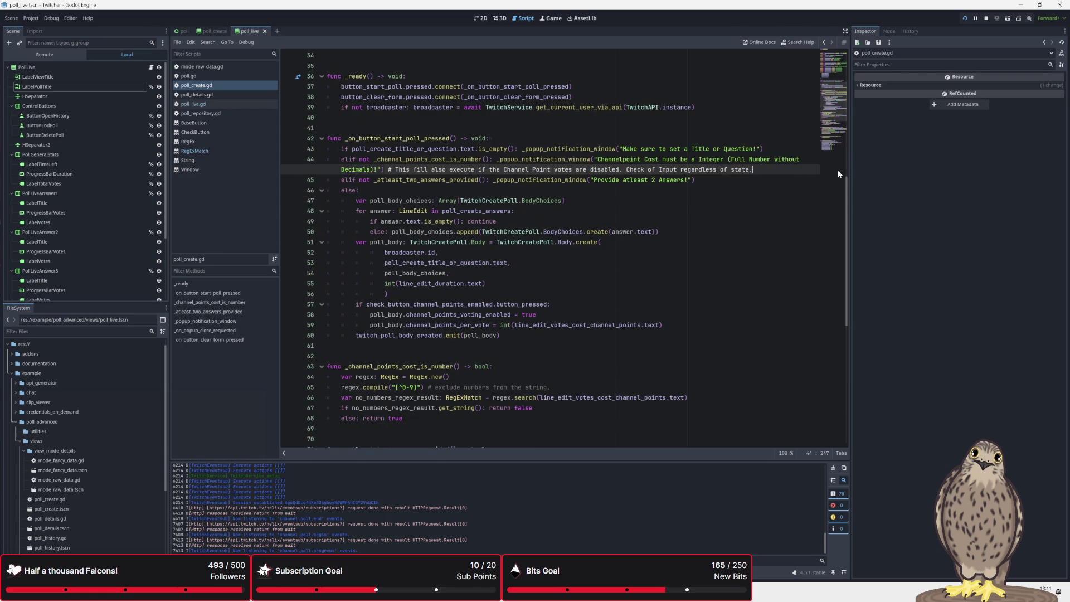
{"action": "key", "text": "Down"}
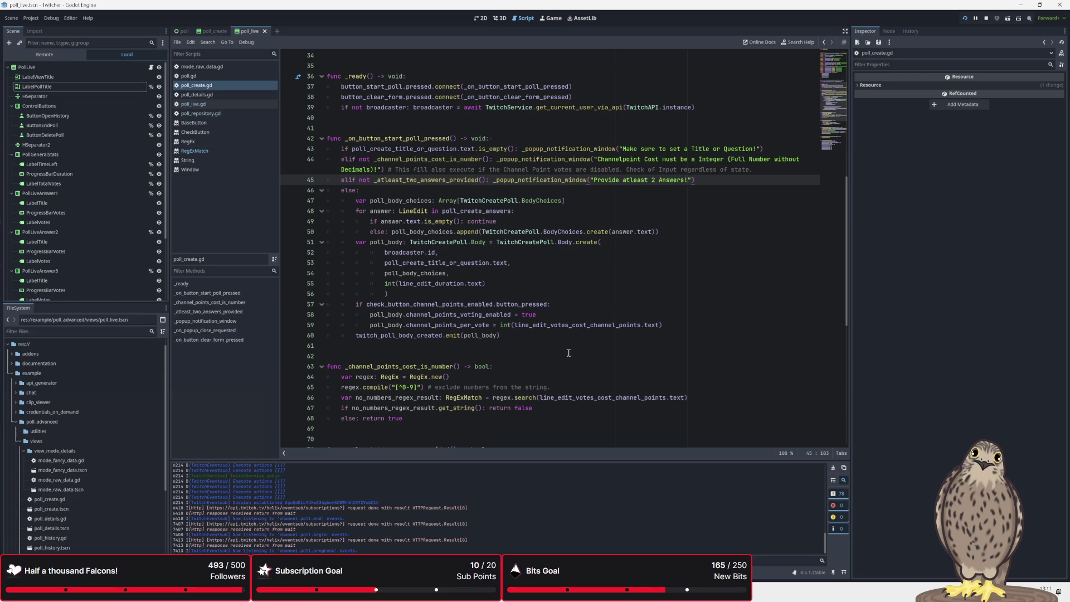
{"action": "left_click", "coordinate": [478, 352]}
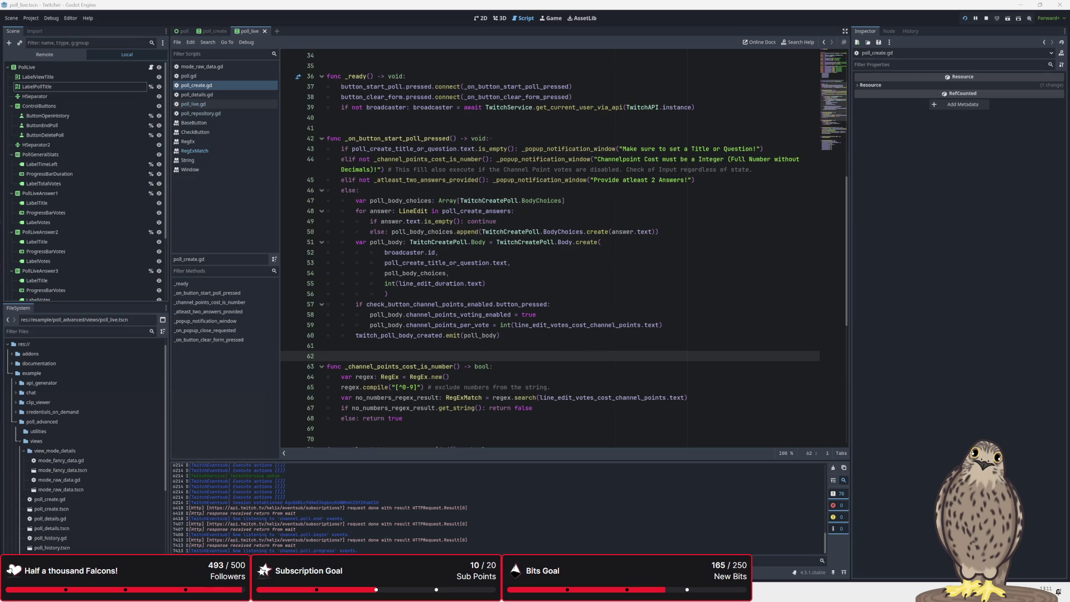
{"action": "left_click", "coordinate": [421, 348]}
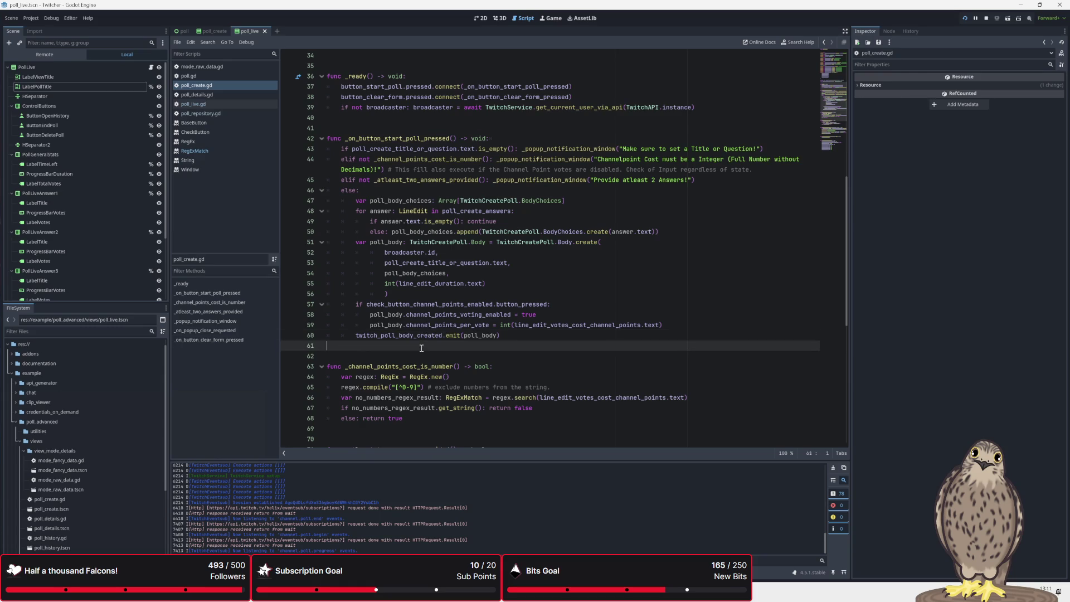
{"action": "left_click", "coordinate": [452, 354]}
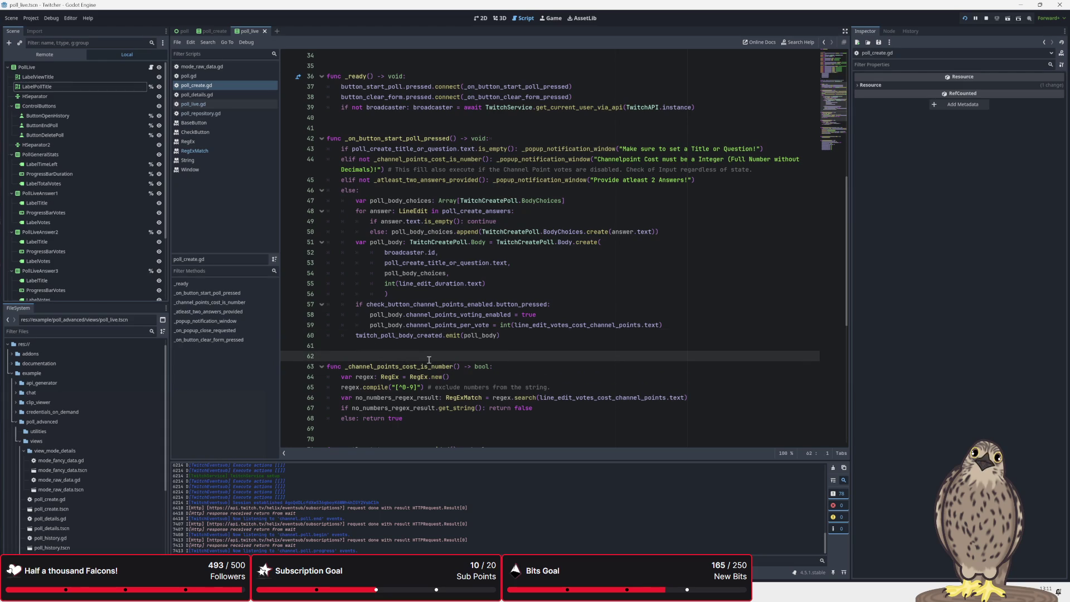
{"action": "scroll", "coordinate": [430, 359], "scroll_direction": "down", "scroll_amount": 3}
{"action": "scroll", "coordinate": [409, 402], "scroll_direction": "up", "scroll_amount": 8}
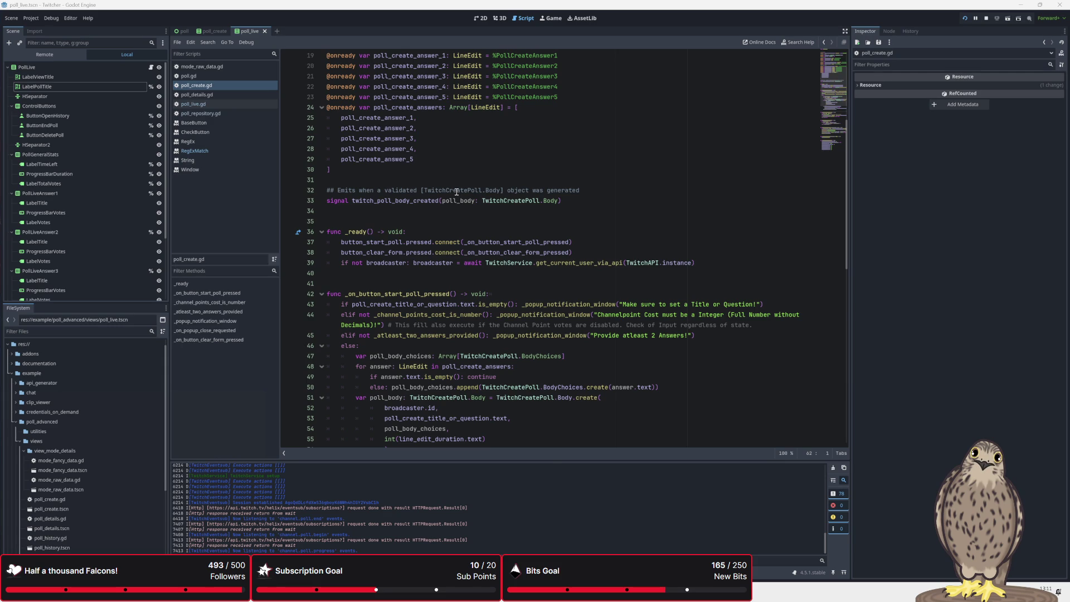
{"action": "key", "text": "alt+Tab"}
Clear the Channelpoint Price field and delete the 60 from the Duration field
{"action": "left_click_drag", "start_coordinate": [631, 366], "coordinate": [651, 366]}
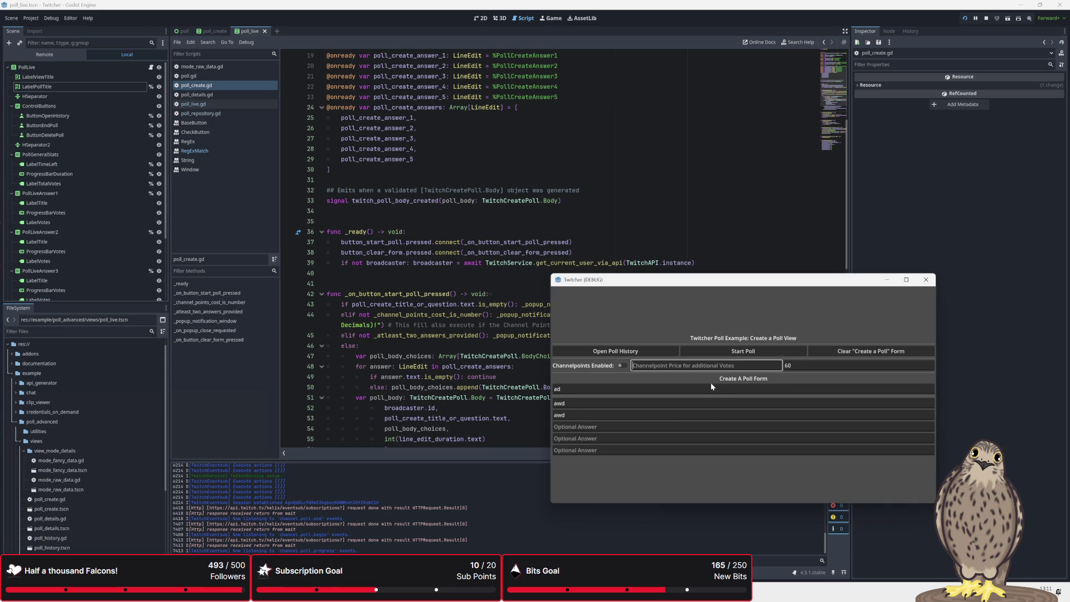
{"action": "left_click", "coordinate": [663, 389]}
{"action": "left_click", "coordinate": [797, 362]}
{"action": "key", "text": "BackSpace"}
{"action": "key", "text": "BackSpace"}
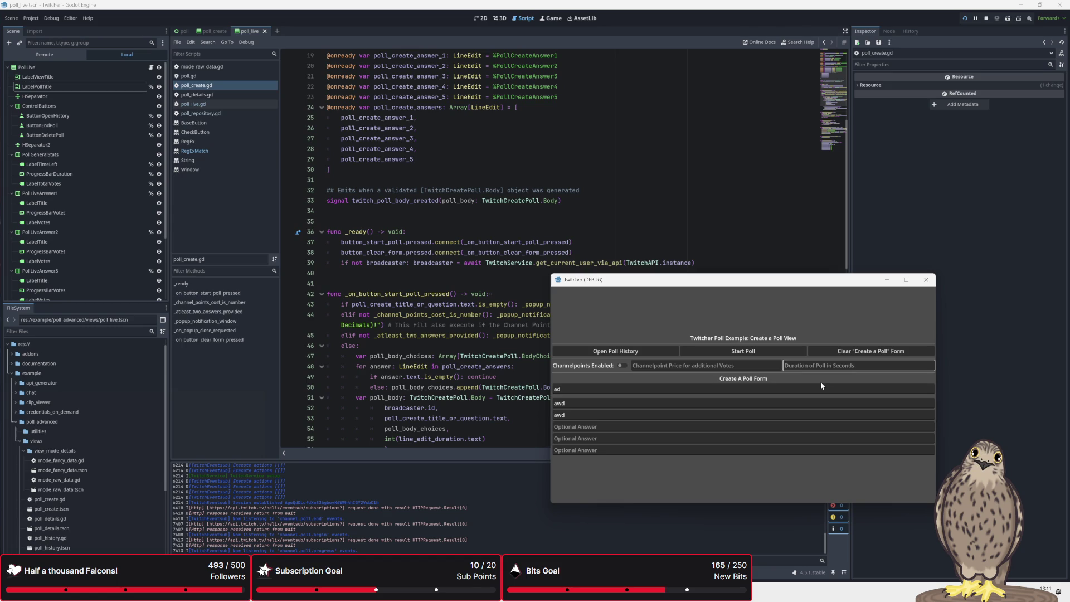
Return to poll_create.gd and go to the duration default on line 94
{"action": "left_click", "coordinate": [618, 262]}
{"action": "left_click", "coordinate": [483, 356]}
{"action": "scroll", "coordinate": [484, 349], "scroll_direction": "down", "scroll_amount": 4}
{"action": "scroll", "coordinate": [484, 350], "scroll_direction": "down", "scroll_amount": 10}
{"action": "left_click", "coordinate": [447, 365]}
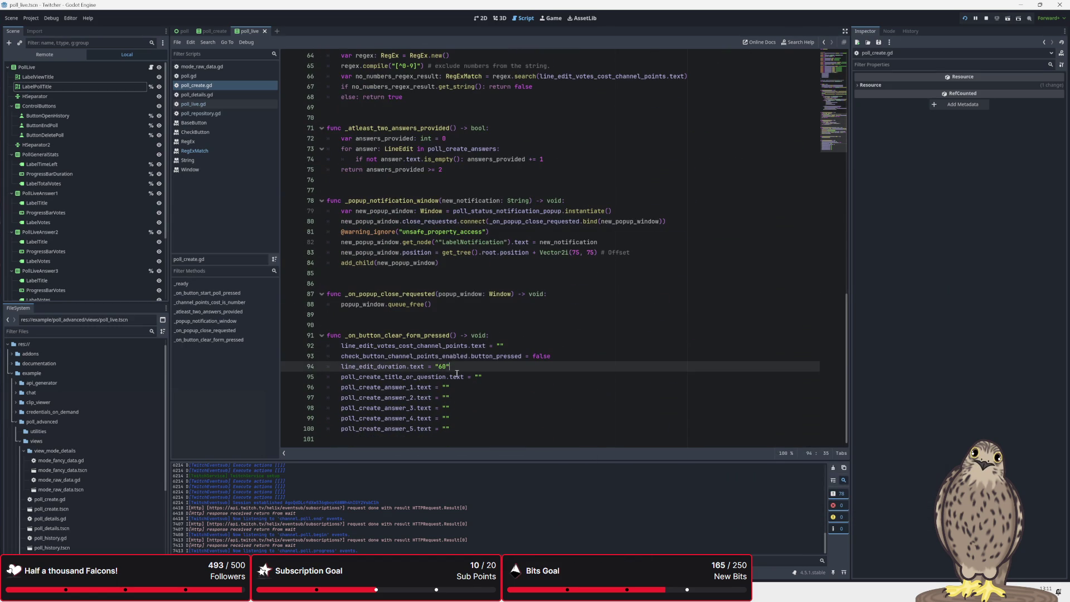
Reset line 94's duration to "", clear LineEditDuration's Text in poll_create scene, and save
{"action": "key", "text": "BackSpace"}
{"action": "key", "text": "BackSpace"}
{"action": "left_click", "coordinate": [477, 18]}
{"action": "left_click", "coordinate": [215, 31]}
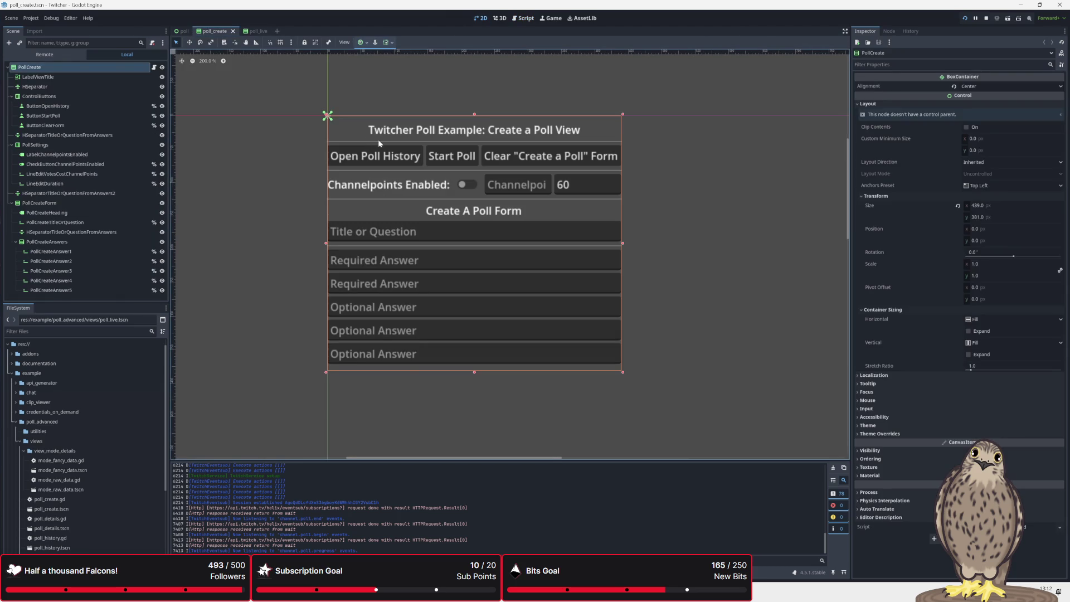
{"action": "left_click", "coordinate": [586, 184]}
{"action": "double_click", "coordinate": [986, 86]}
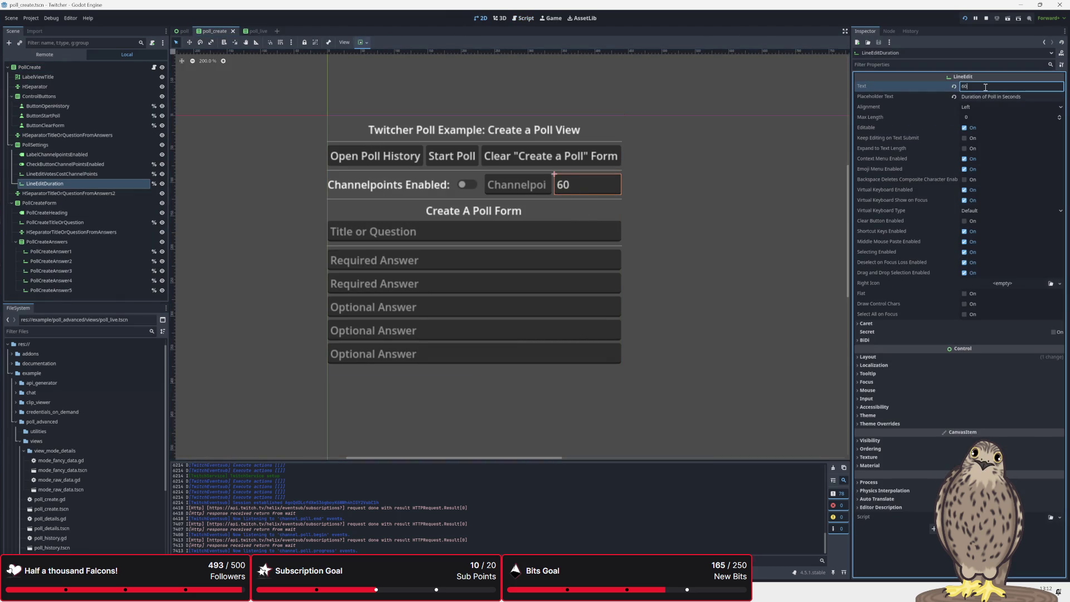
{"action": "key", "text": "BackSpace"}
{"action": "key", "text": "ctrl+s"}
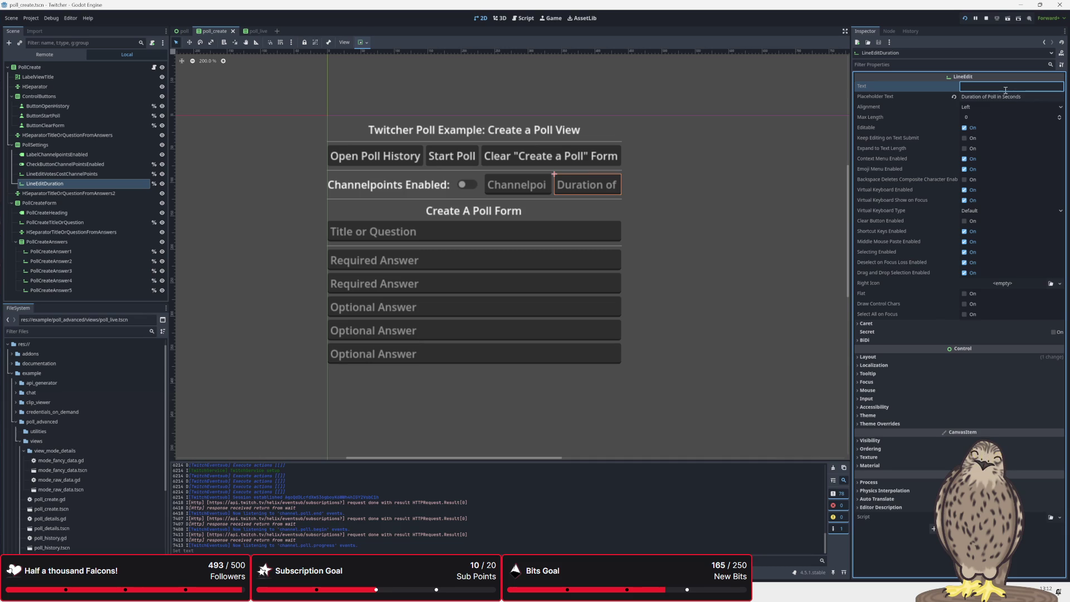
{"action": "left_click", "coordinate": [526, 18]}
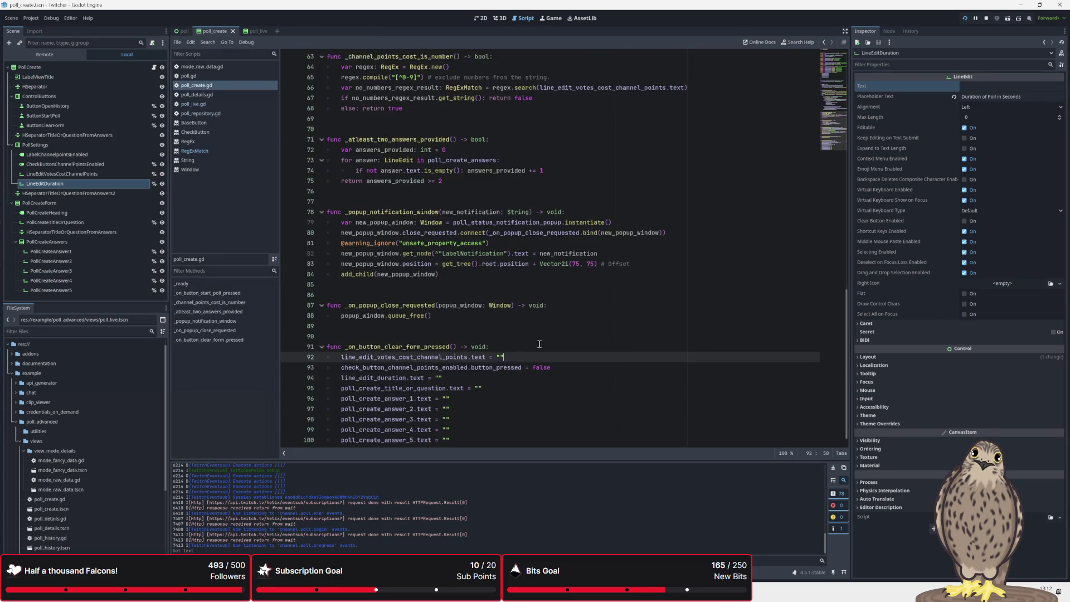
Run the project, clear the form, then fill title 'awd' and four answer fields
{"action": "scroll", "coordinate": [516, 306], "scroll_direction": "up", "scroll_amount": 4}
{"action": "key", "text": "F6"}
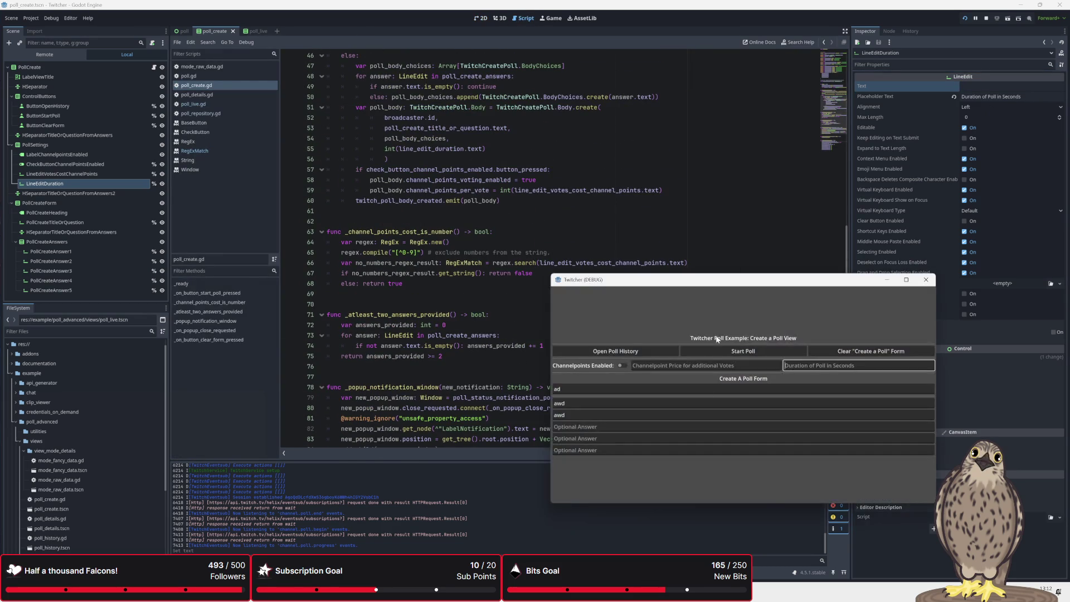
{"action": "left_click", "coordinate": [897, 355]}
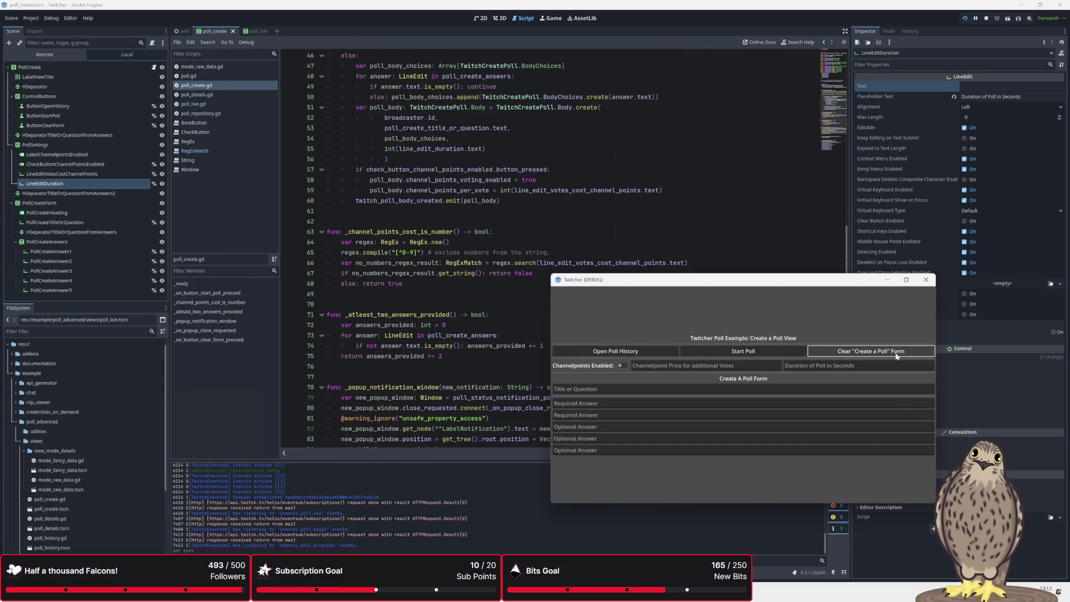
{"action": "left_click", "coordinate": [678, 388]}
{"action": "type", "text": "awd"}
{"action": "key", "text": "Tab"}
{"action": "type", "text": "awdawda"}
{"action": "left_click", "coordinate": [659, 452]}
{"action": "type", "text": "awda"}
{"action": "left_click", "coordinate": [661, 426]}
{"action": "type", "text": "wawd"}
{"action": "left_click", "coordinate": [662, 416]}
{"action": "type", "text": "awd"}
Enter price 'awdawd' and duration 'a', clear the form again, and close the game
{"action": "left_click", "coordinate": [664, 436]}
{"action": "left_click", "coordinate": [704, 369]}
{"action": "type", "text": "awdawd"}
{"action": "left_click", "coordinate": [837, 367]}
{"action": "type", "text": "a"}
{"action": "left_click", "coordinate": [861, 351]}
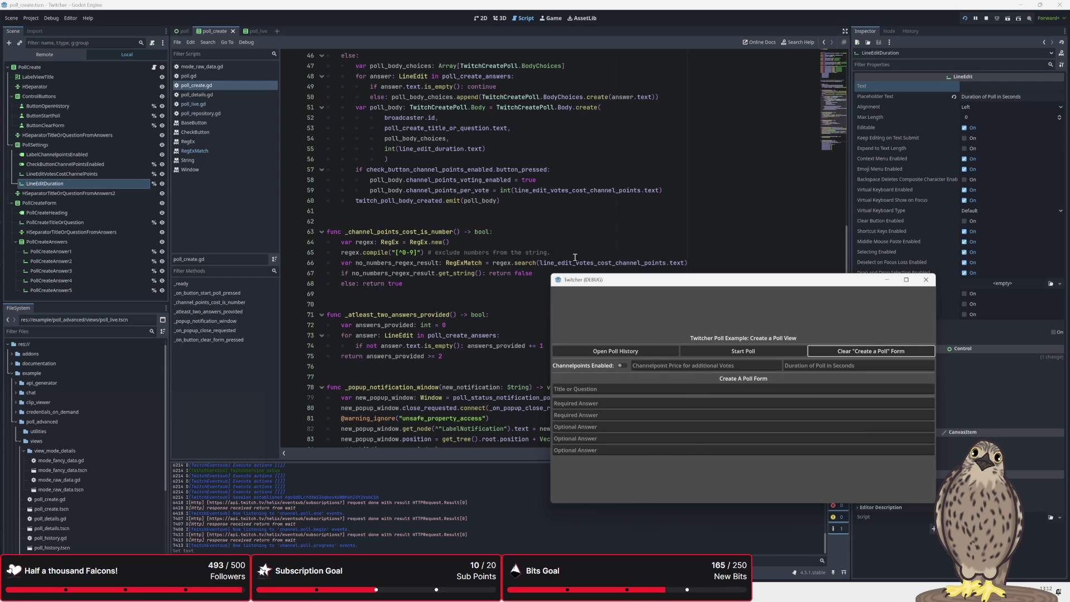
{"action": "key", "text": "F8"}
{"action": "scroll", "coordinate": [323, 162], "scroll_direction": "up", "scroll_amount": 6}
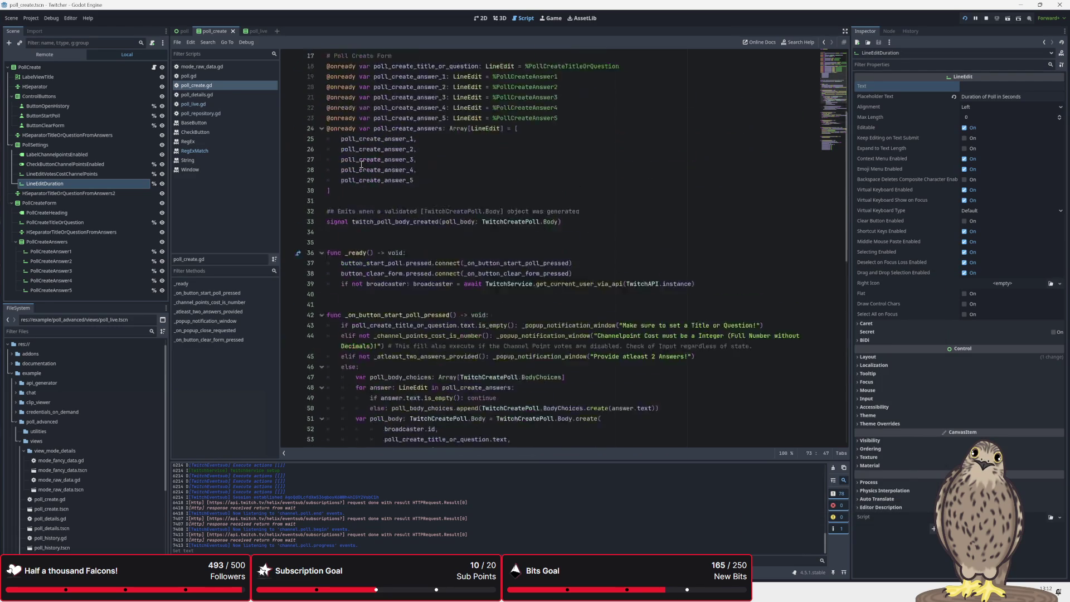
Inspect the twitch_poll_body_created emit line in poll_create.gd, then open poll.gd
{"action": "scroll", "coordinate": [363, 174], "scroll_direction": "down", "scroll_amount": 10}
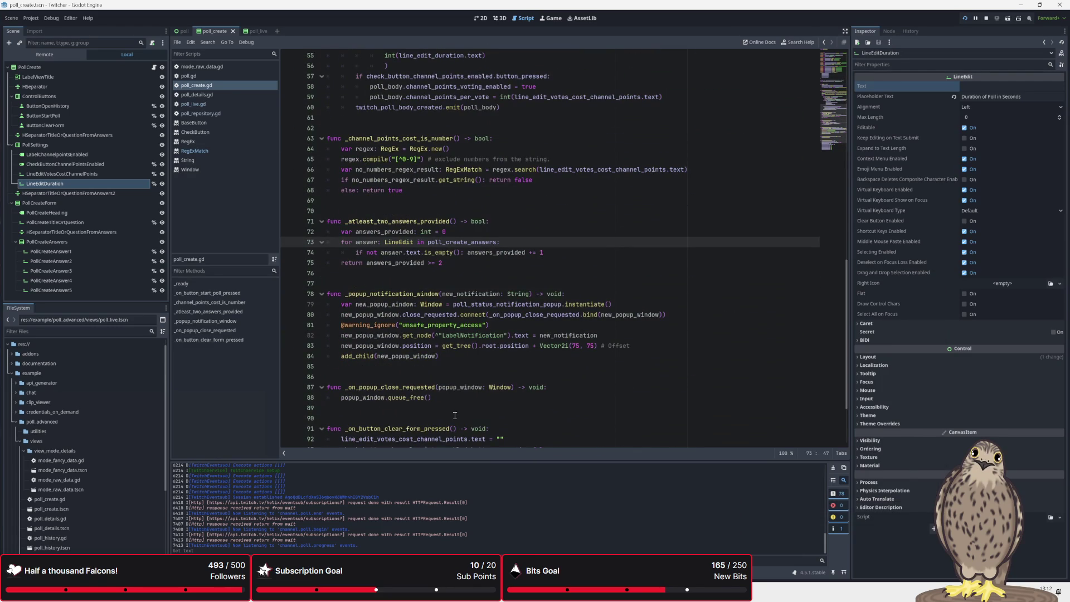
{"action": "scroll", "coordinate": [454, 409], "scroll_direction": "down", "scroll_amount": 3}
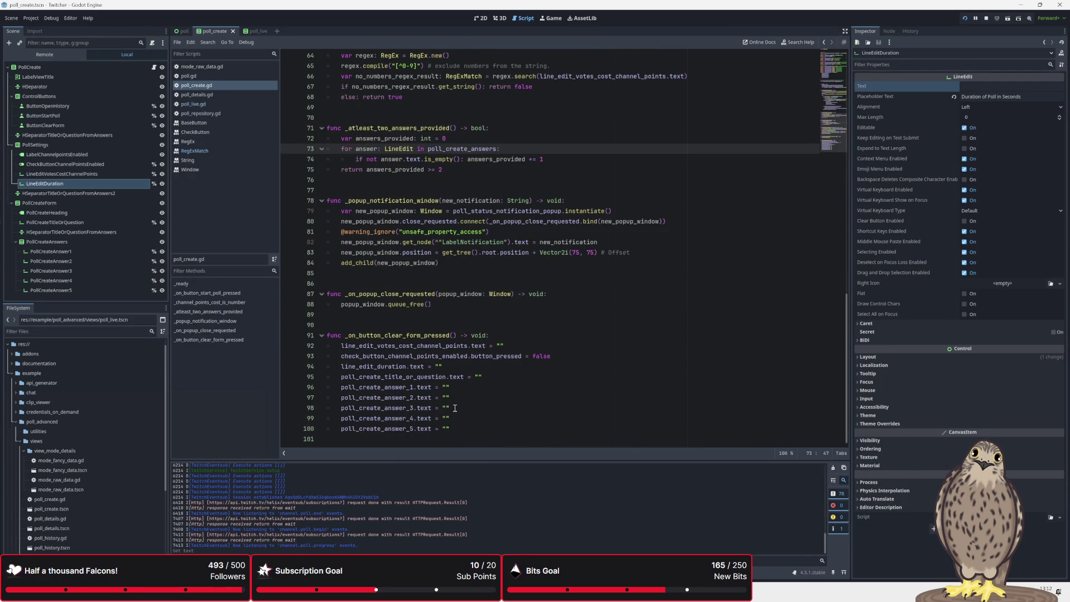
{"action": "scroll", "coordinate": [455, 409], "scroll_direction": "up", "scroll_amount": 10}
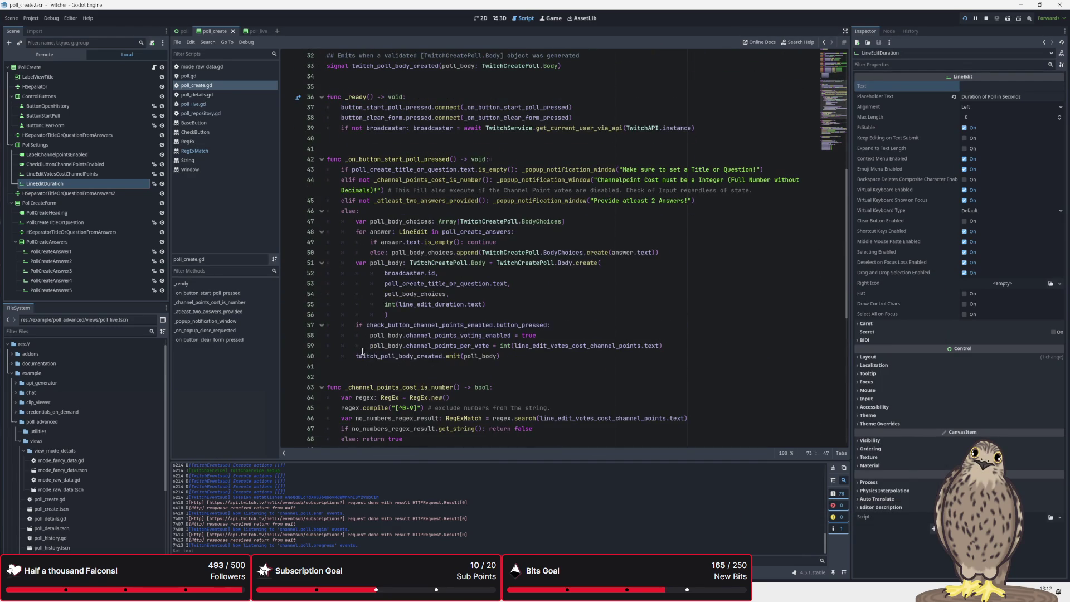
{"action": "left_click", "coordinate": [362, 352]}
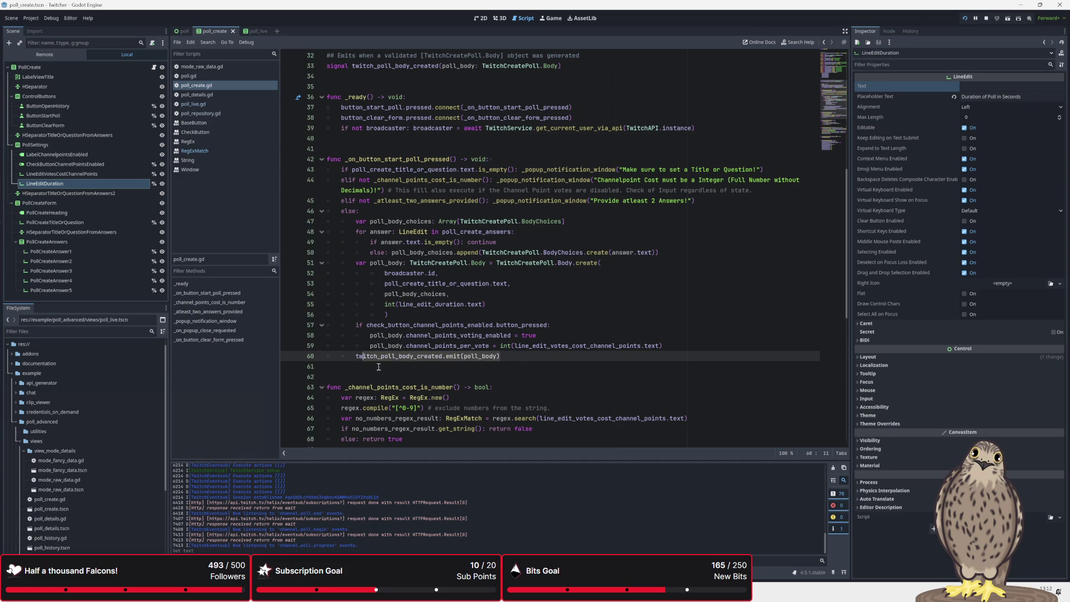
{"action": "left_click", "coordinate": [362, 364]}
{"action": "scroll", "coordinate": [365, 334], "scroll_direction": "up", "scroll_amount": 6}
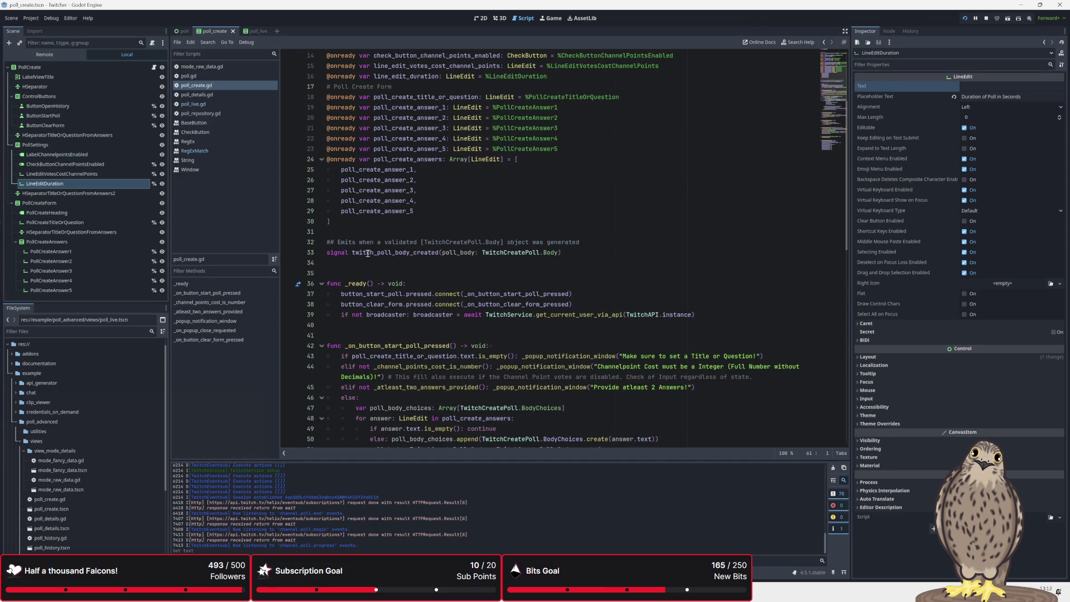
{"action": "left_click", "coordinate": [239, 78]}
{"action": "scroll", "coordinate": [440, 278], "scroll_direction": "up", "scroll_amount": 20}
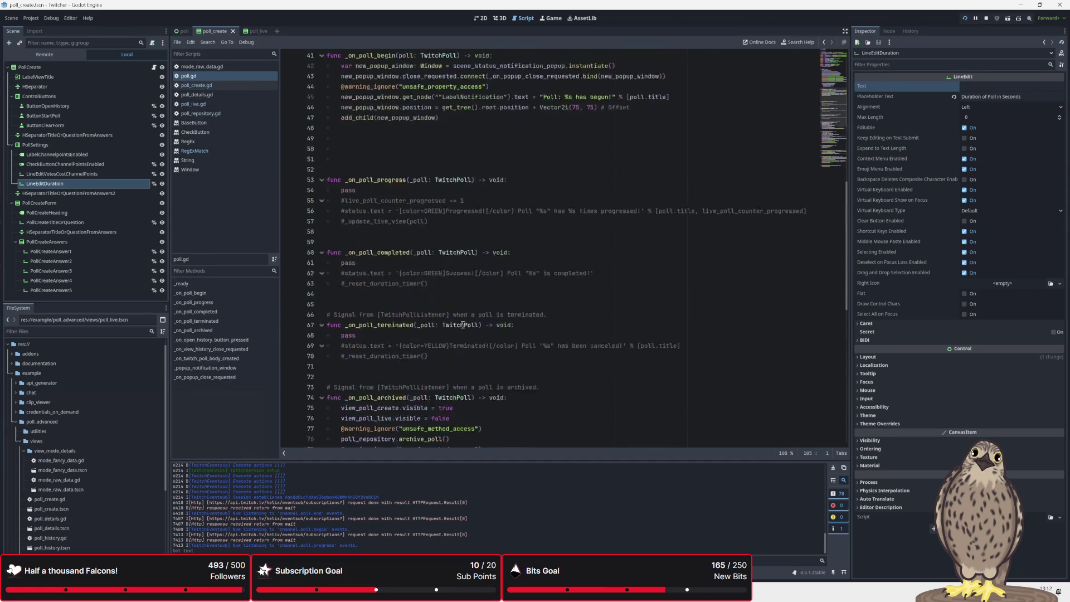
Read poll.gd's setup and poll-begin code, selecting lines 42–45, then reopen poll_create.gd
{"action": "scroll", "coordinate": [464, 339], "scroll_direction": "up", "scroll_amount": 4}
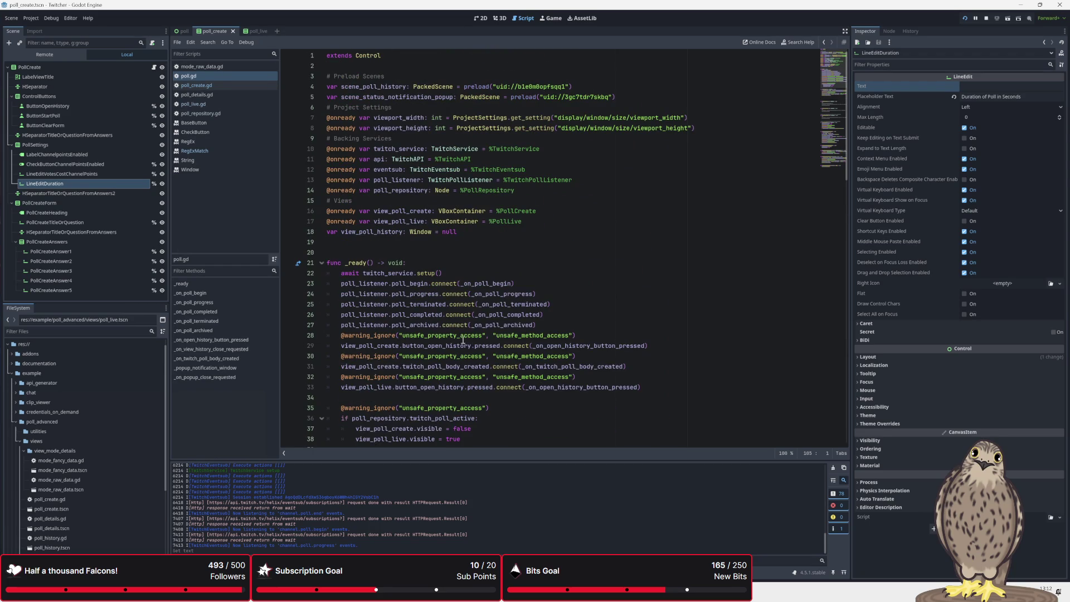
{"action": "scroll", "coordinate": [464, 339], "scroll_direction": "down", "scroll_amount": 4}
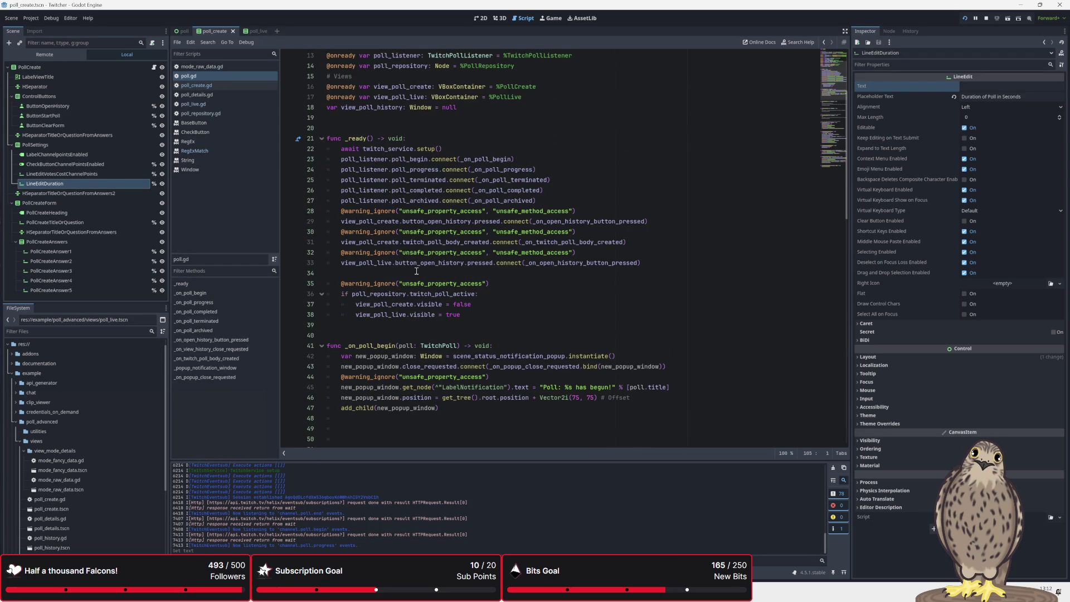
{"action": "scroll", "coordinate": [416, 271], "scroll_direction": "down", "scroll_amount": 5}
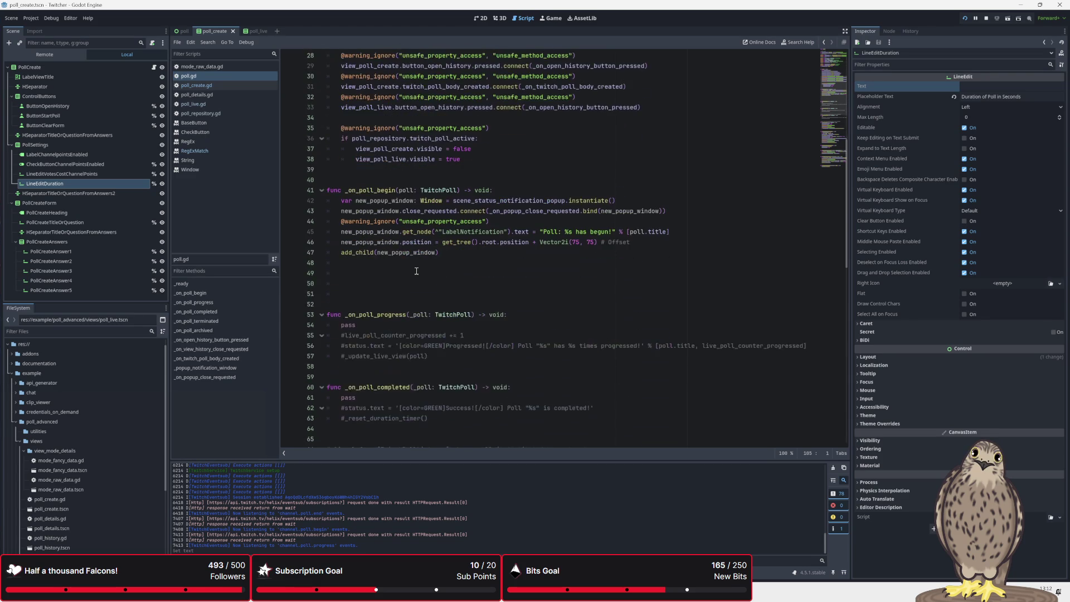
{"action": "scroll", "coordinate": [416, 271], "scroll_direction": "down", "scroll_amount": 5}
{"action": "scroll", "coordinate": [416, 271], "scroll_direction": "up", "scroll_amount": 5}
{"action": "mouse_move", "coordinate": [340, 201]}
{"action": "left_mouse_down"}
{"action": "mouse_move", "coordinate": [456, 236]}
{"action": "mouse_move", "coordinate": [439, 253]}
{"action": "left_mouse_up"}
{"action": "left_click", "coordinate": [441, 253]}
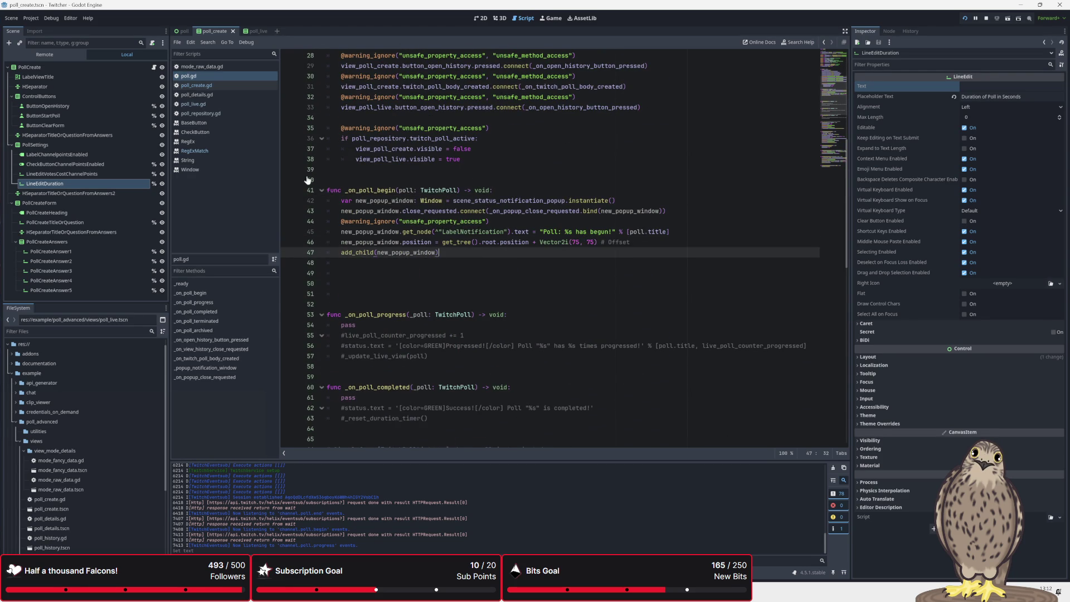
{"action": "left_click", "coordinate": [226, 85]}
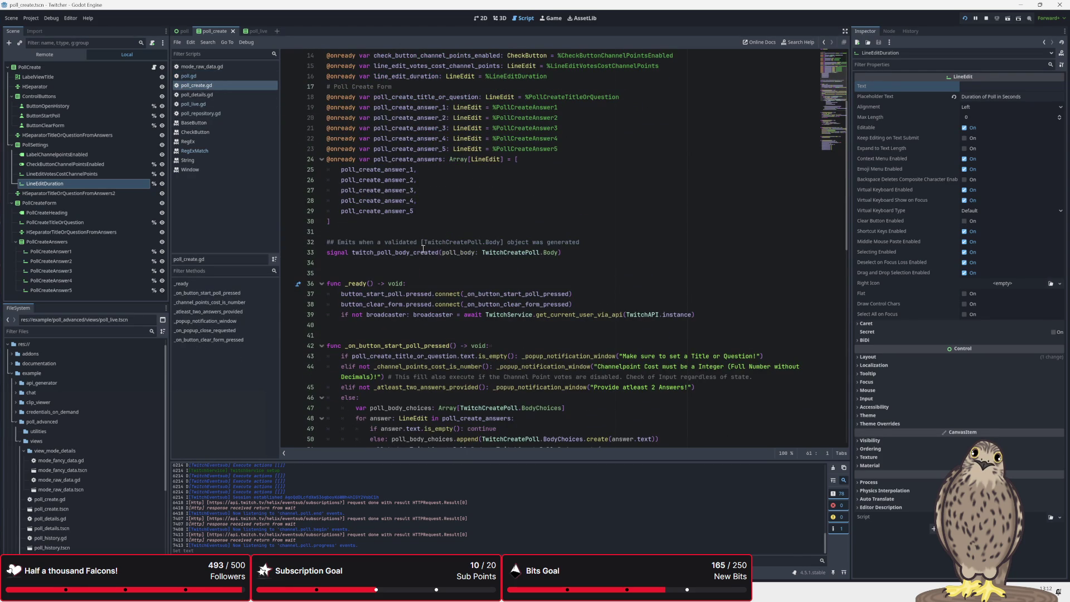
Search for twitch_poll_body_created, stepping from its line 33 declaration to the line 60 emit and back
{"action": "left_click", "coordinate": [423, 254]}
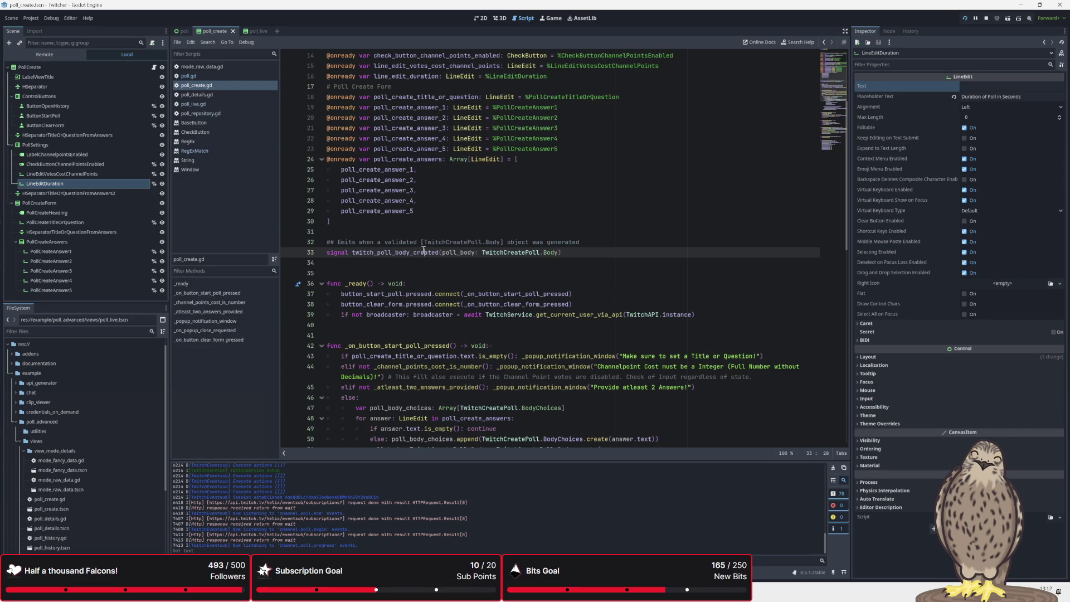
{"action": "double_click", "coordinate": [372, 253]}
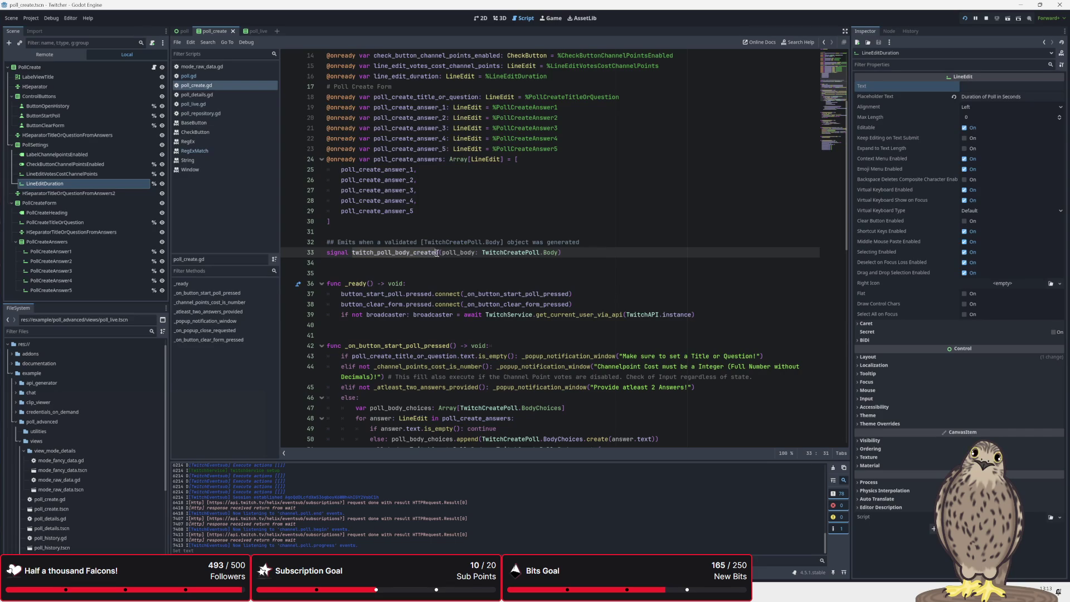
{"action": "key", "text": "ctrl+f"}
{"action": "key", "text": "Return"}
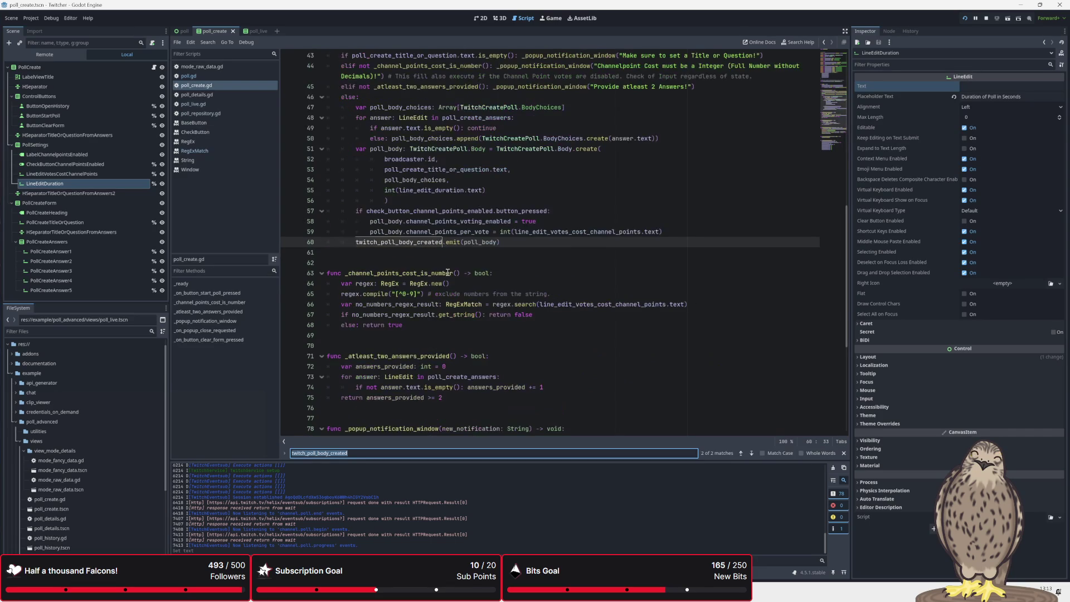
{"action": "key", "text": "Return"}
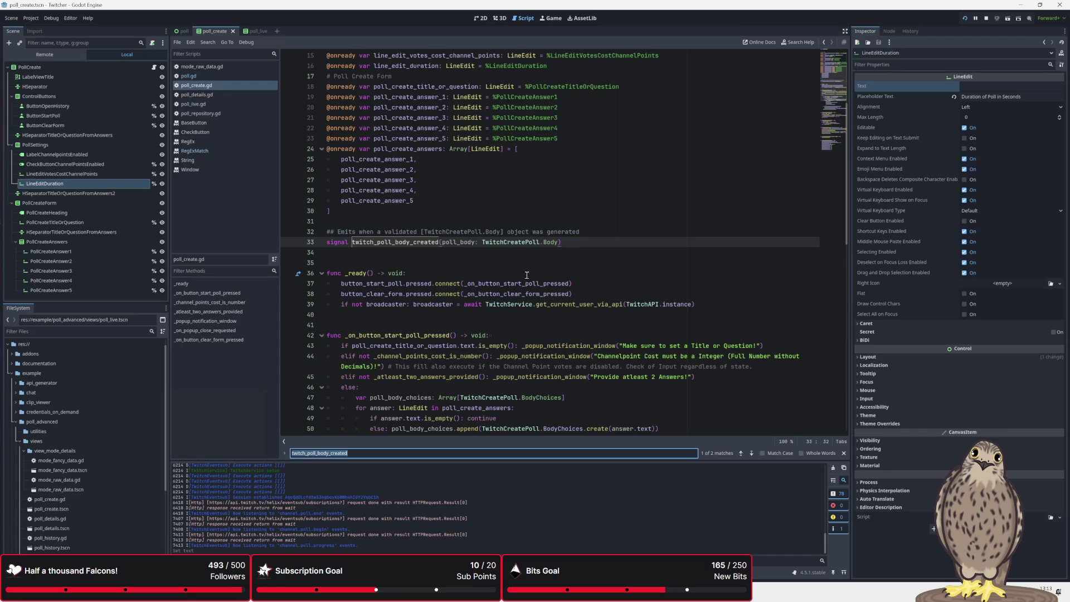
In poll.gd, follow the line 31 connection to the _on_twitch_poll_body_created handler
{"action": "left_click", "coordinate": [209, 77]}
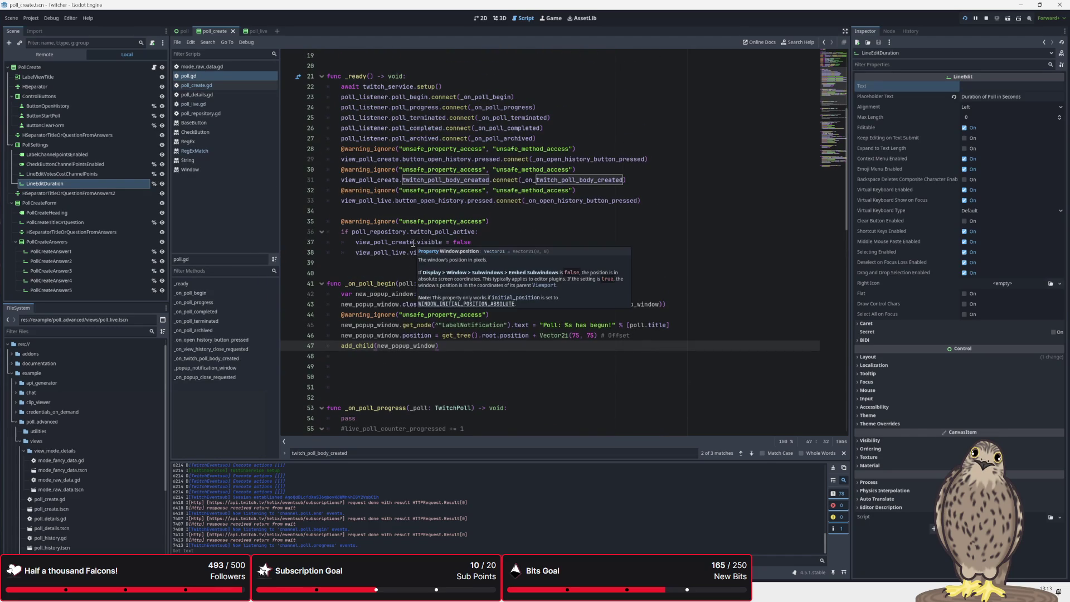
{"action": "left_click", "coordinate": [574, 180]}
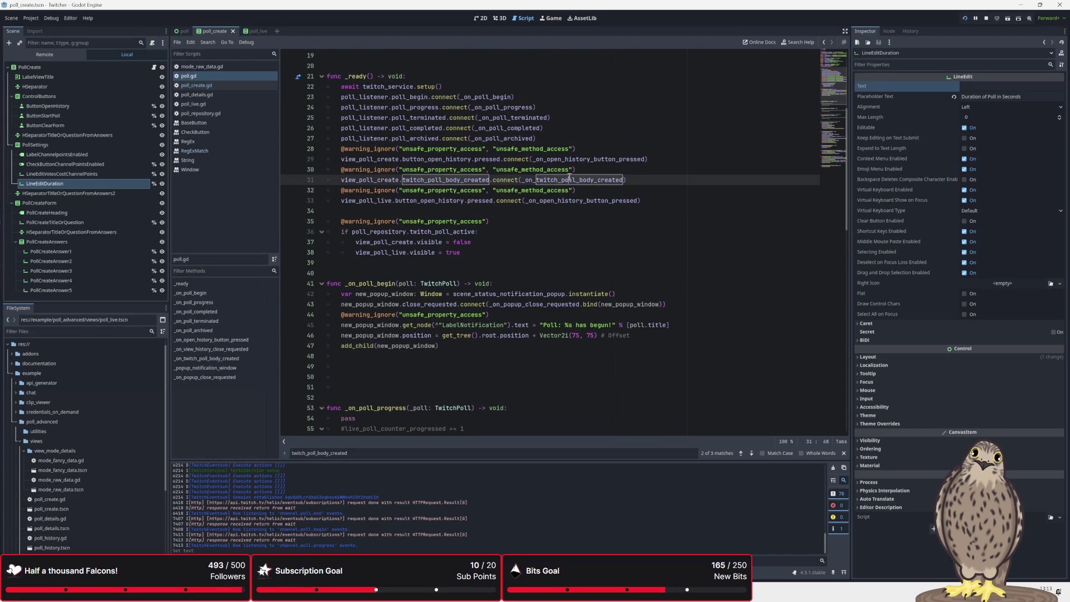
{"action": "left_click", "coordinate": [573, 181], "text": "ctrl"}
{"action": "left_click", "coordinate": [414, 305]}
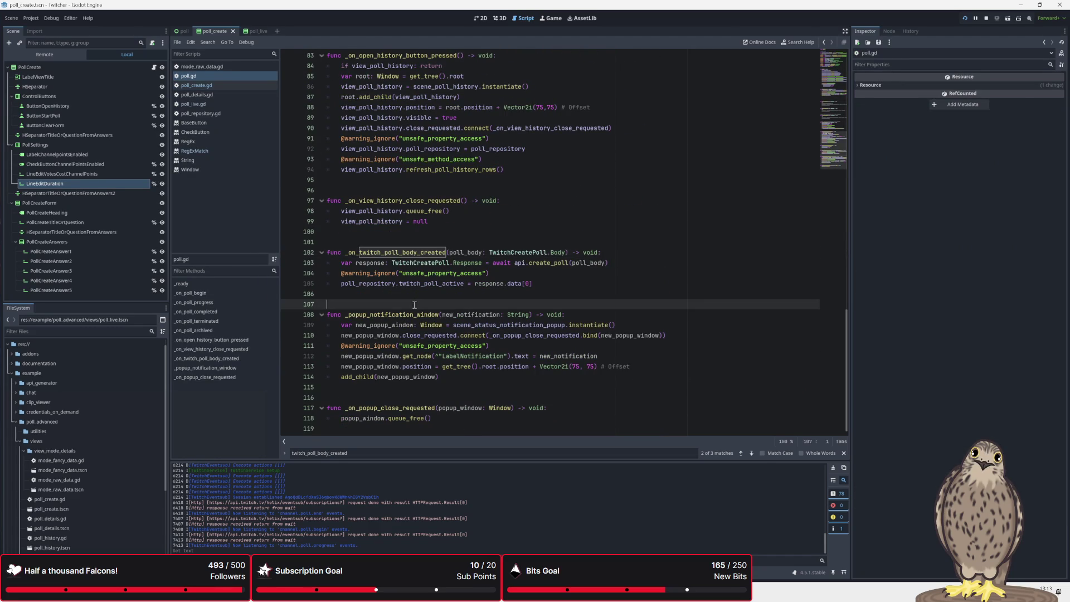
Step through the poll.gd handler around line 105, where the active poll is set
{"action": "left_click", "coordinate": [417, 284]}
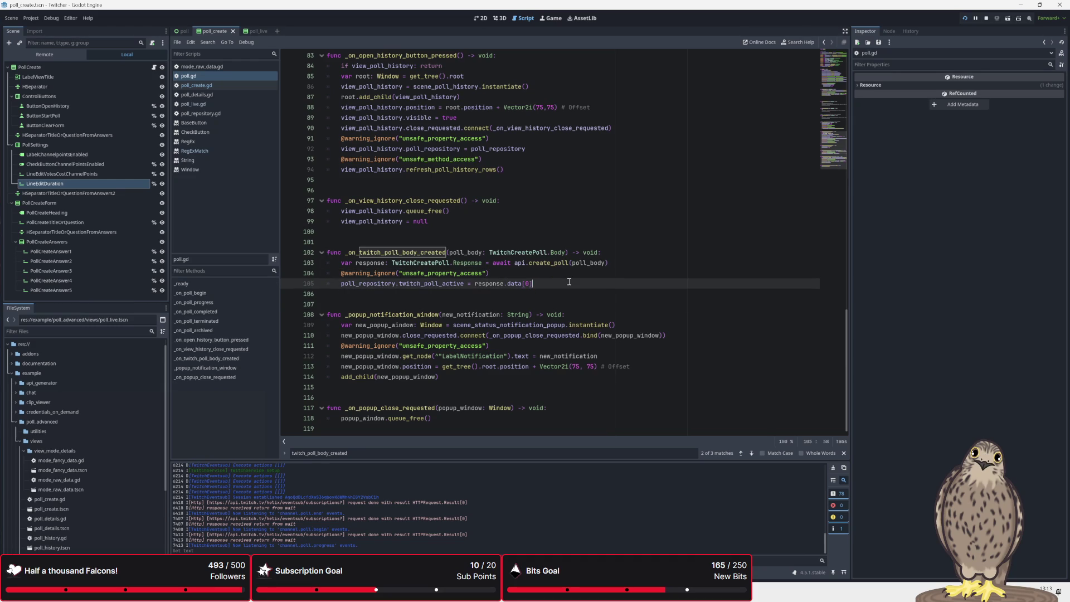
{"action": "key", "text": "Up"}
{"action": "key", "text": "Up"}
{"action": "key", "text": "Down"}
{"action": "key", "text": "Down"}
{"action": "key", "text": "Down"}
{"action": "key", "text": "Up"}
{"action": "key", "text": "Down"}
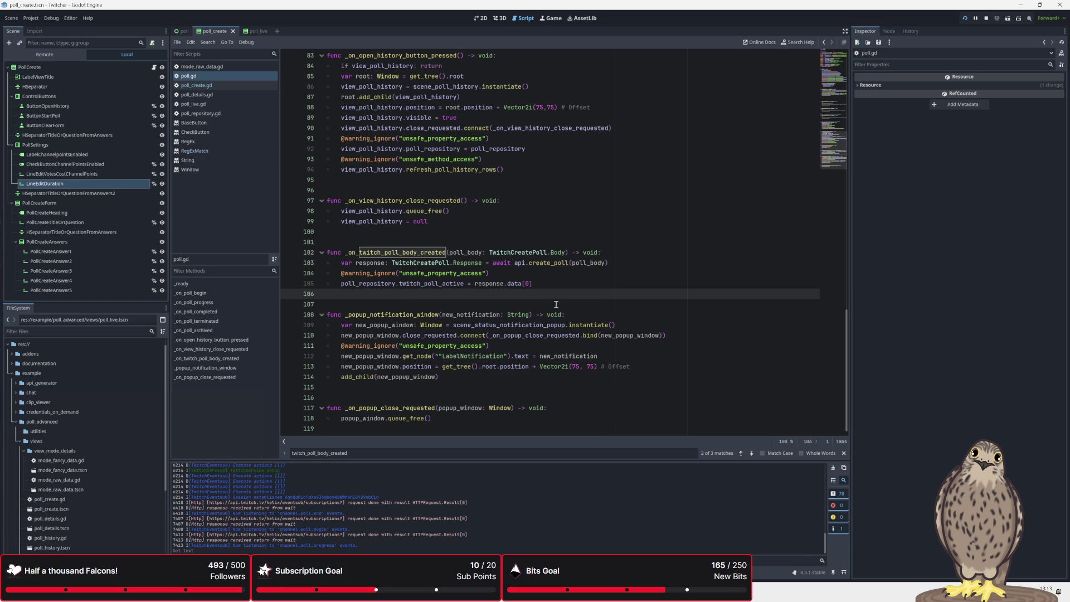
{"action": "key", "text": "Up"}
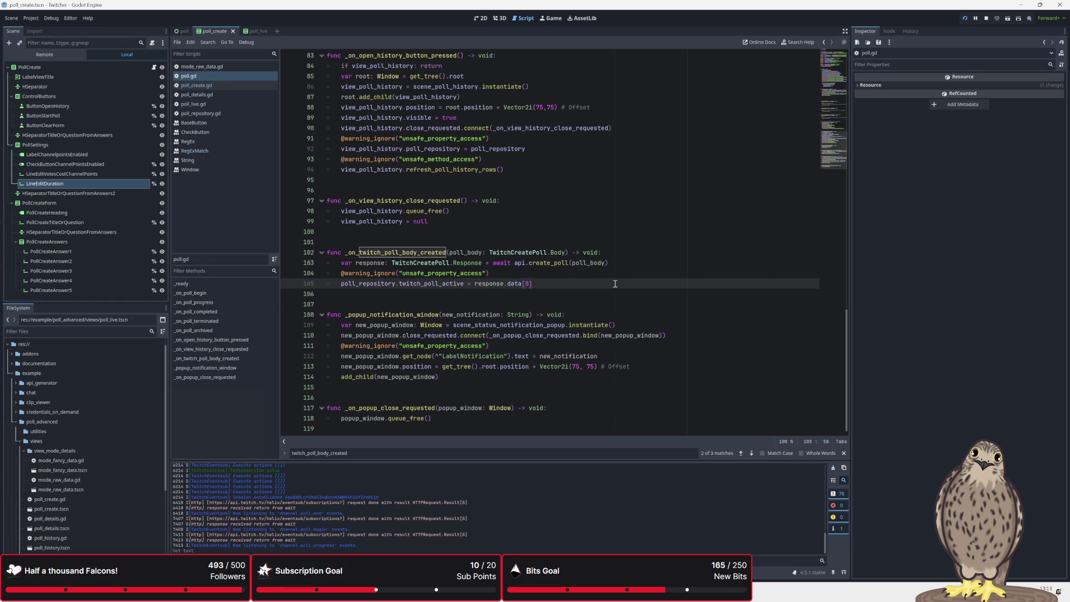
Move back up to line 44 of poll.gd, then open the poll.tscn scene
{"action": "scroll", "coordinate": [557, 308], "scroll_direction": "up", "scroll_amount": 4}
{"action": "scroll", "coordinate": [490, 315], "scroll_direction": "down", "scroll_amount": 3}
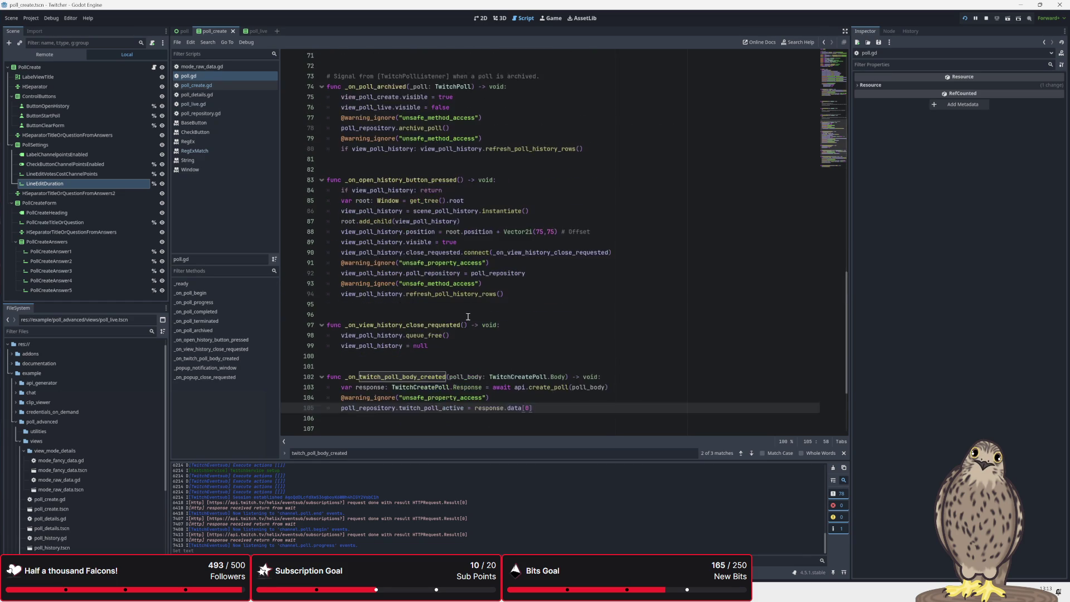
{"action": "scroll", "coordinate": [468, 316], "scroll_direction": "up", "scroll_amount": 8}
{"action": "scroll", "coordinate": [468, 316], "scroll_direction": "up", "scroll_amount": 10}
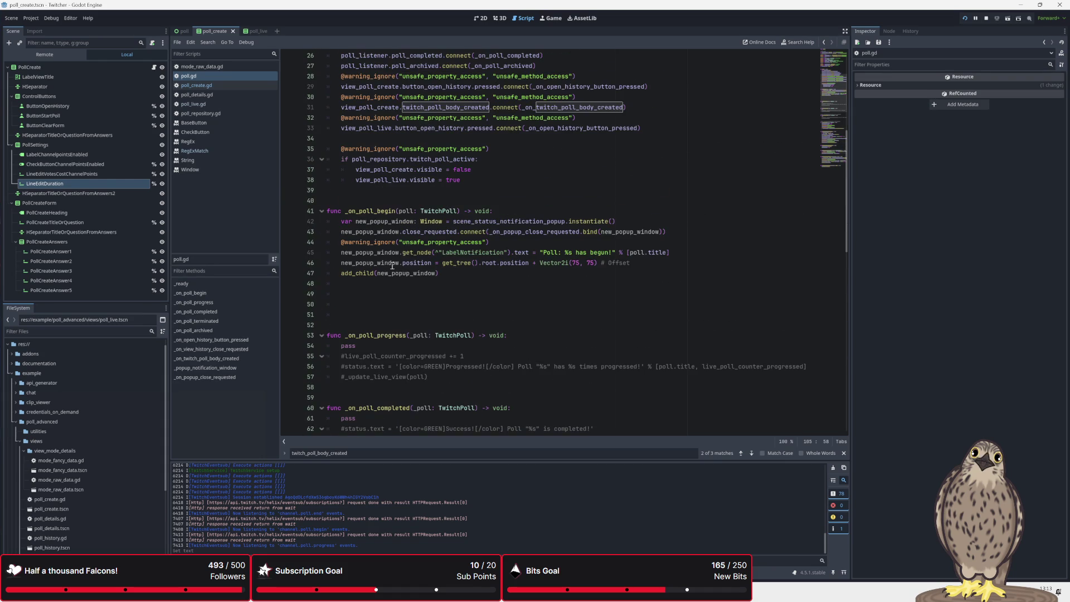
{"action": "left_click", "coordinate": [522, 242]}
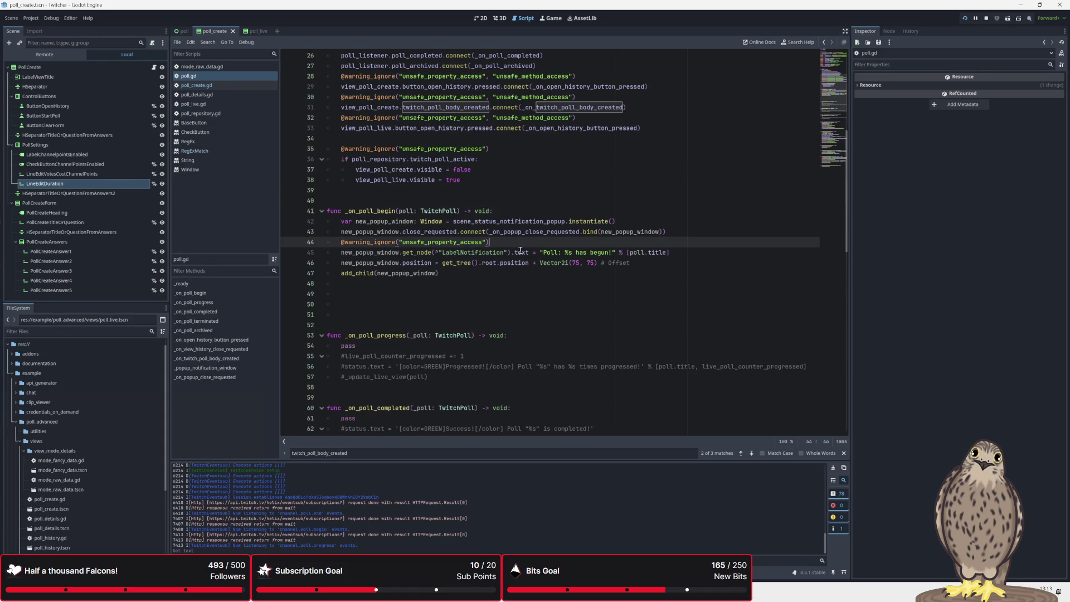
{"action": "scroll", "coordinate": [518, 253], "scroll_direction": "up", "scroll_amount": 1}
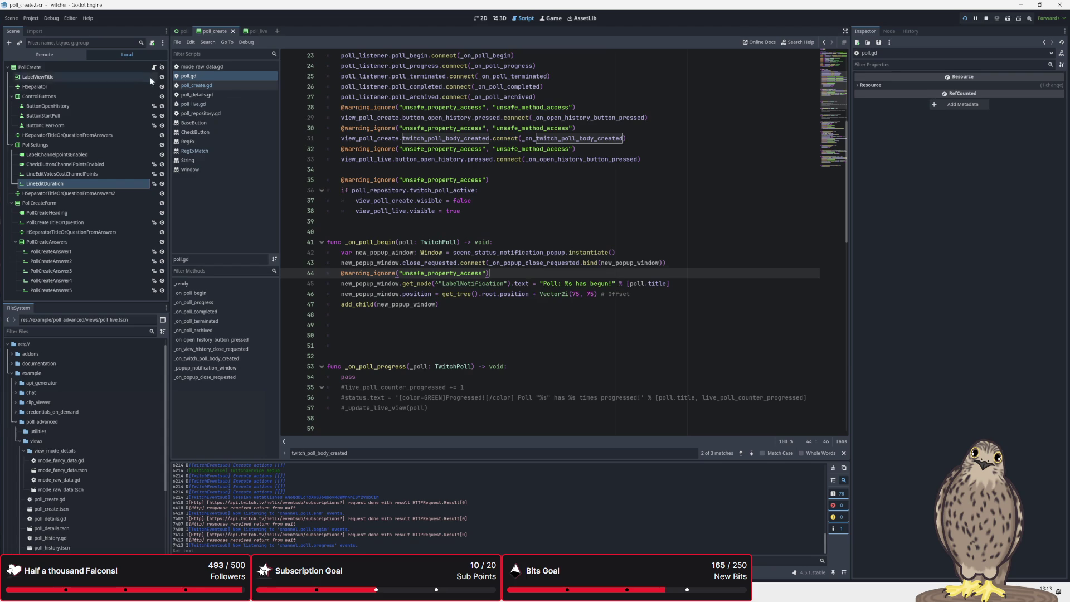
{"action": "left_click", "coordinate": [180, 31]}
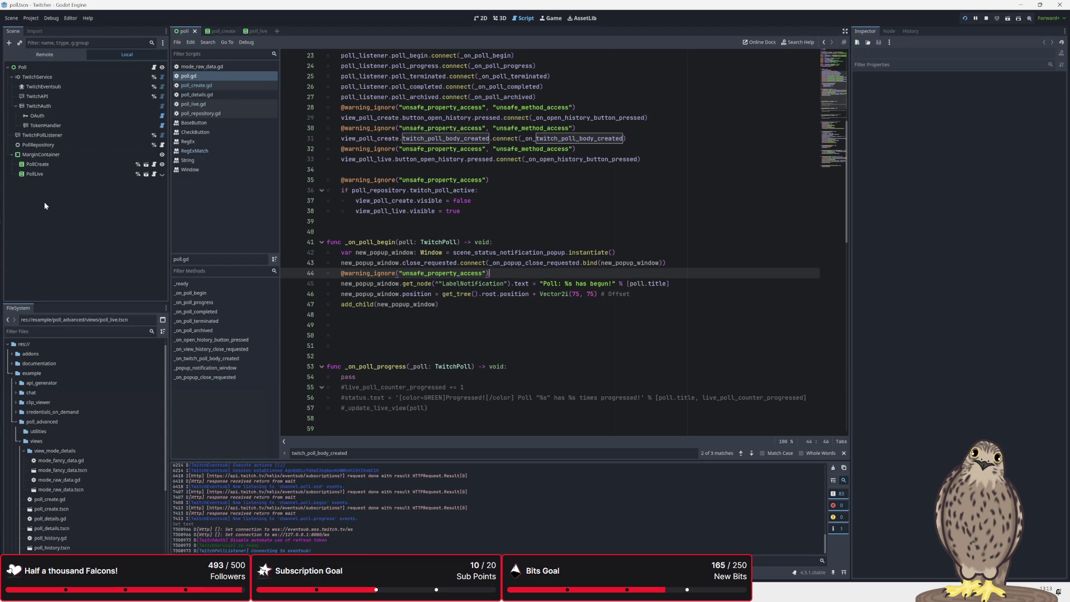